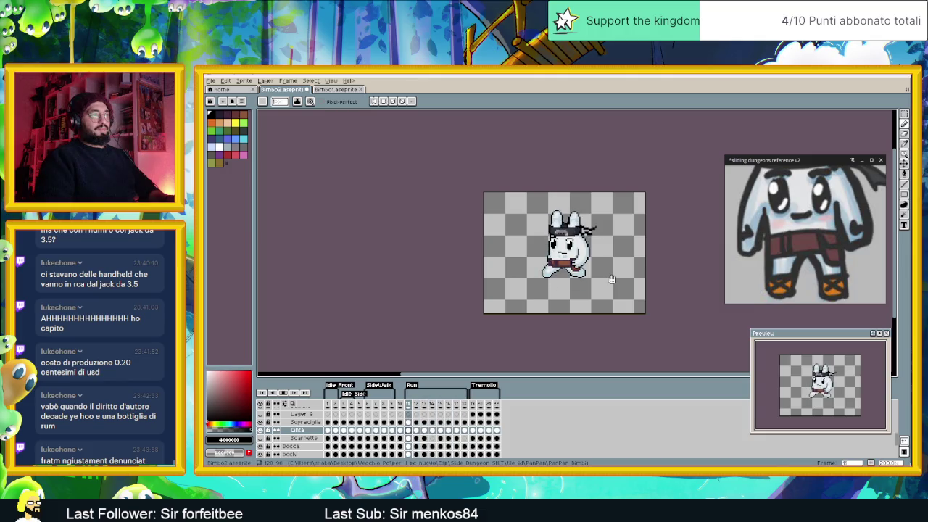
# Step: Stop playback, step through frames 15 and 16 to frame 18, and zoom in on the canvas
pyautogui.press('Return')
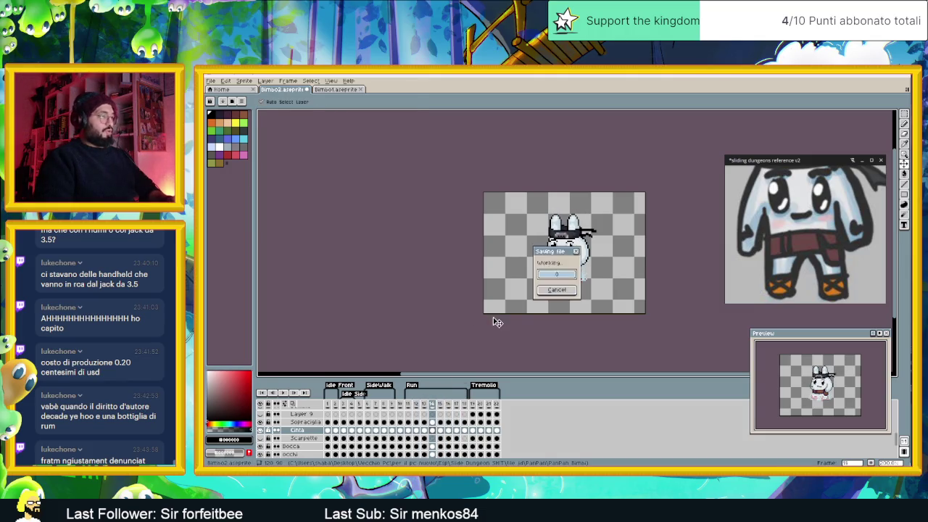
pyautogui.click(441, 430)
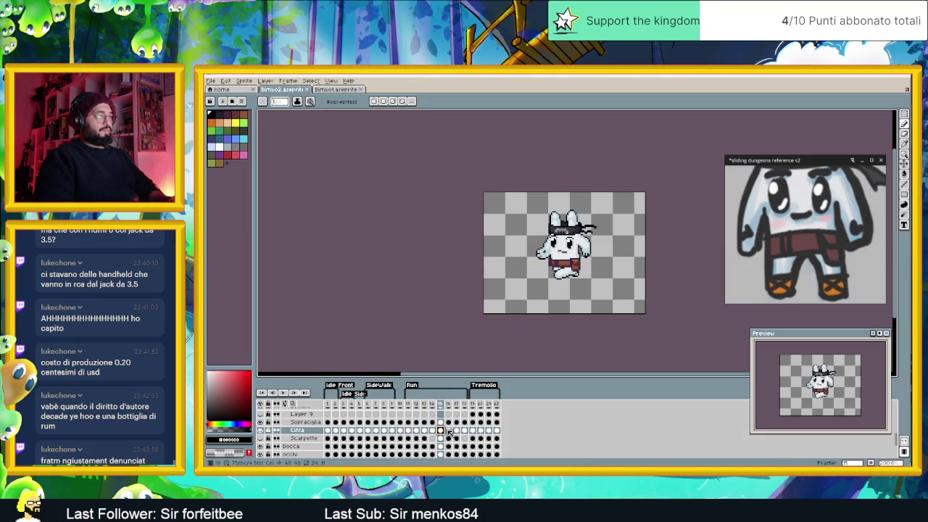
pyautogui.click(449, 431)
pyautogui.click(465, 431)
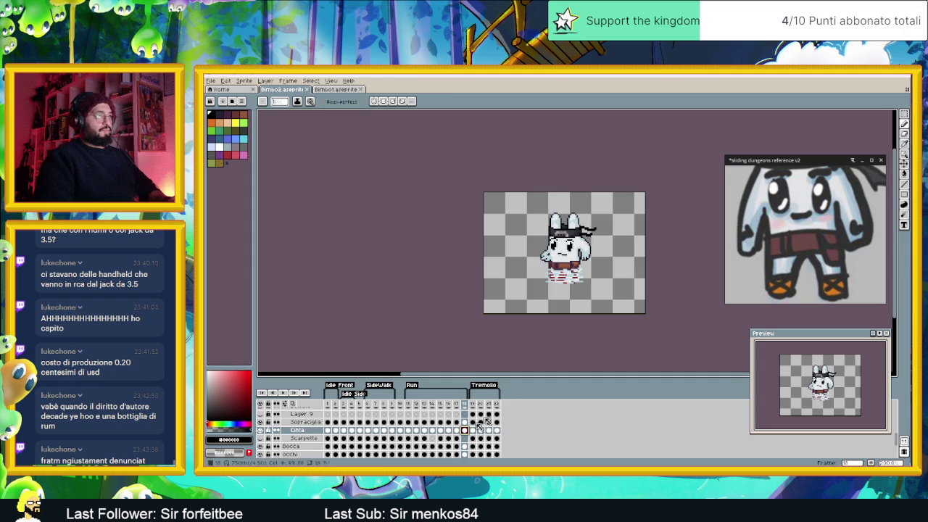
pyautogui.scroll(4, 527, 274)
pyautogui.scroll(1, 527, 274)
pyautogui.scroll(2, 527, 274)
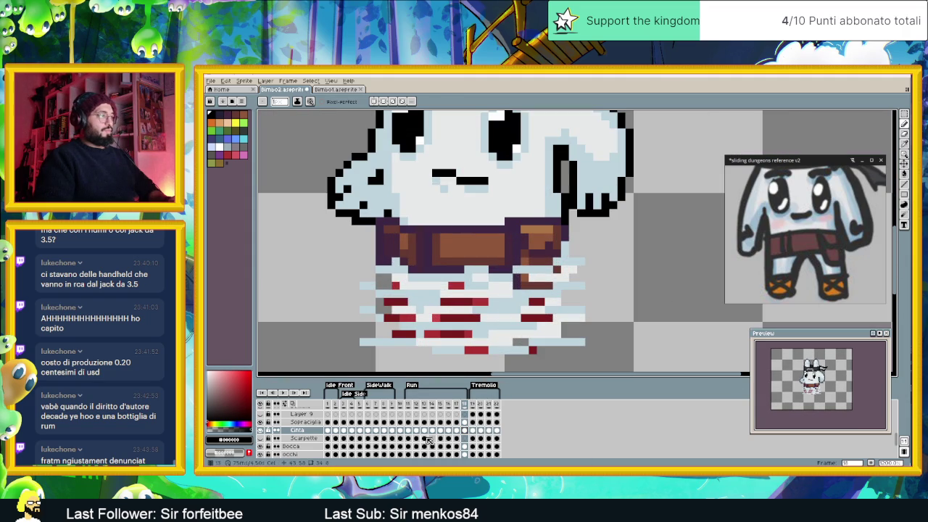
# Step: Select Layer 8 at frame 18, blink it to compare, and hide Layer 7
pyautogui.scroll(2, 461, 435)
pyautogui.scroll(2, 461, 435)
pyautogui.scroll(2, 461, 435)
pyautogui.scroll(1, 461, 435)
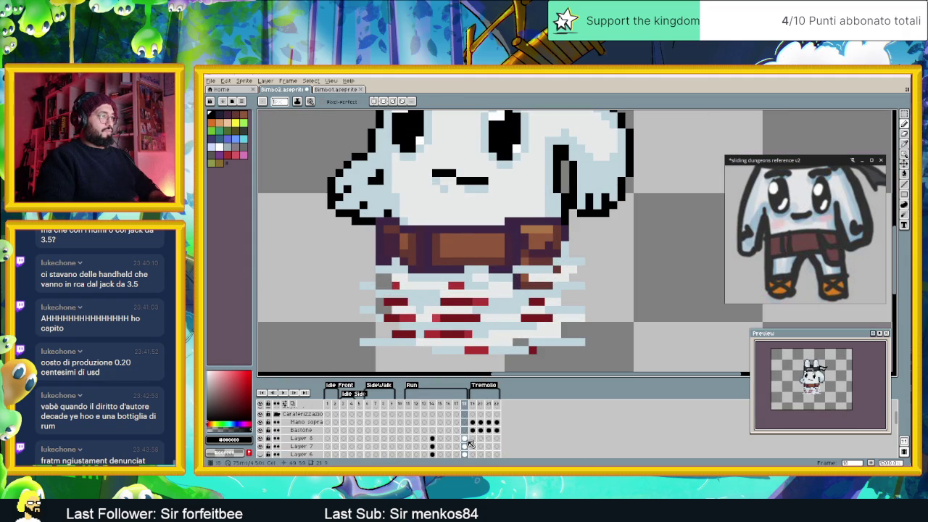
pyautogui.click(465, 438)
pyautogui.click(261, 438)
pyautogui.click(261, 438)
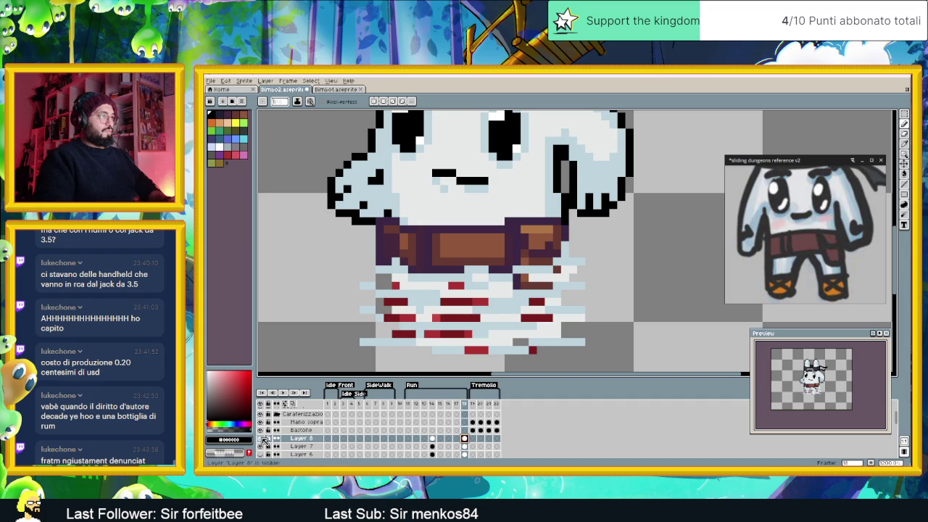
pyautogui.click(261, 446)
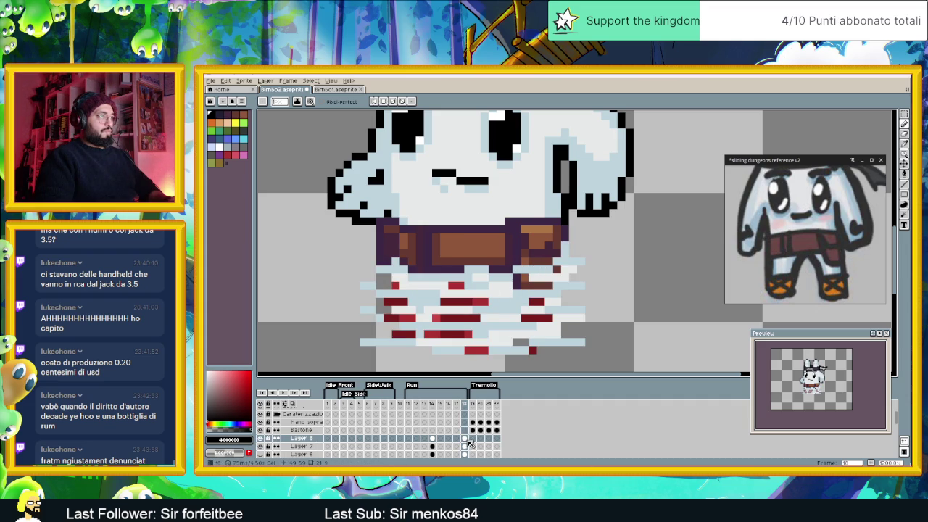
# Step: Select Layer 7's frame 18 cel and blink Layer 7 and the red stripes to compare
pyautogui.click(467, 445)
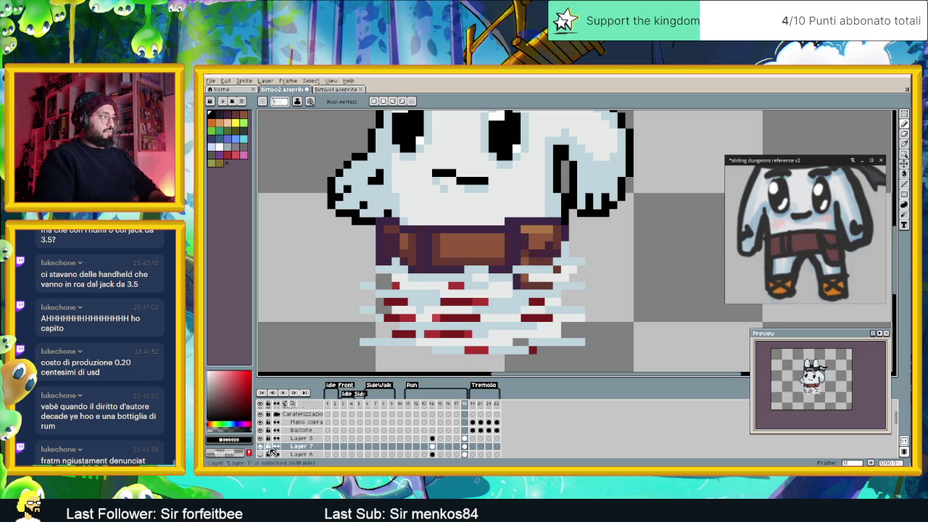
pyautogui.click(263, 448)
pyautogui.click(263, 447)
pyautogui.click(263, 448)
pyautogui.click(264, 448)
pyautogui.click(263, 448)
pyautogui.click(263, 447)
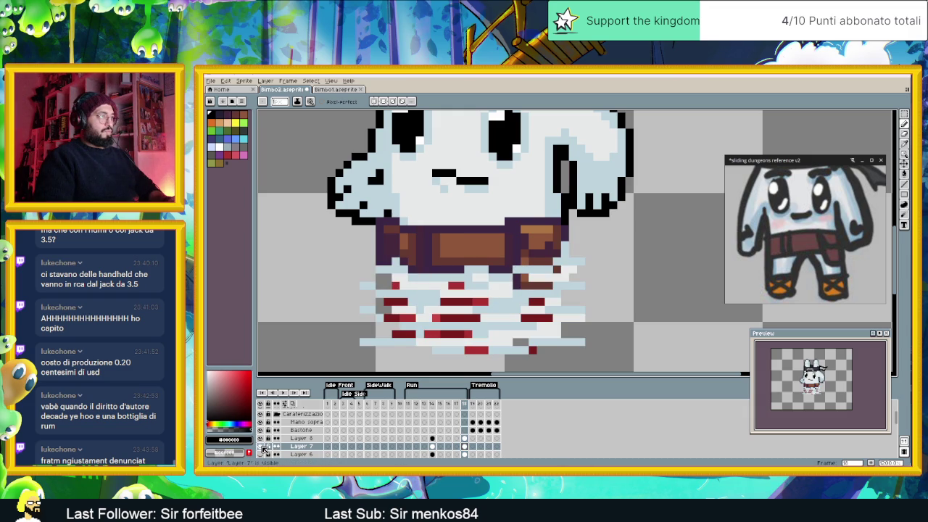
pyautogui.click(262, 439)
pyautogui.click(261, 438)
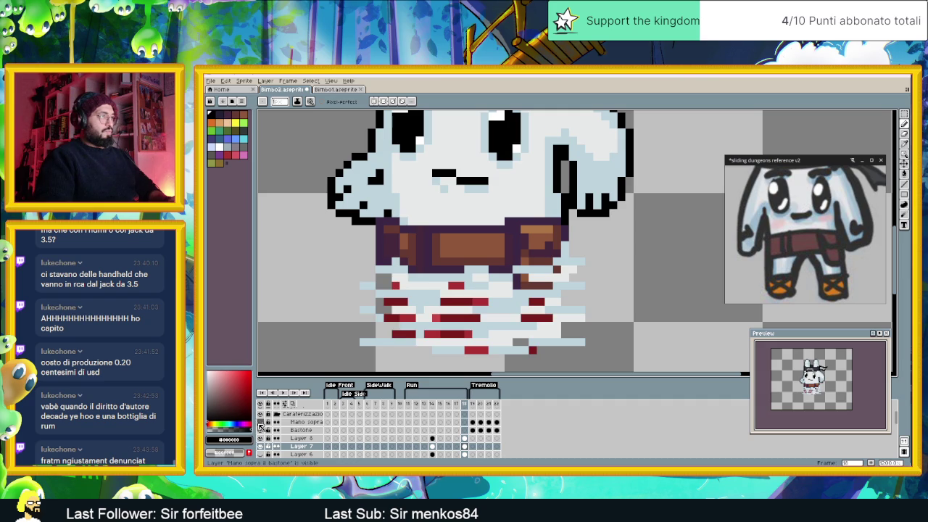
# Step: Toggle Layer 6's visibility to compare its pixels on the bunny
pyautogui.scroll(-1, 261, 435)
pyautogui.scroll(-1, 261, 441)
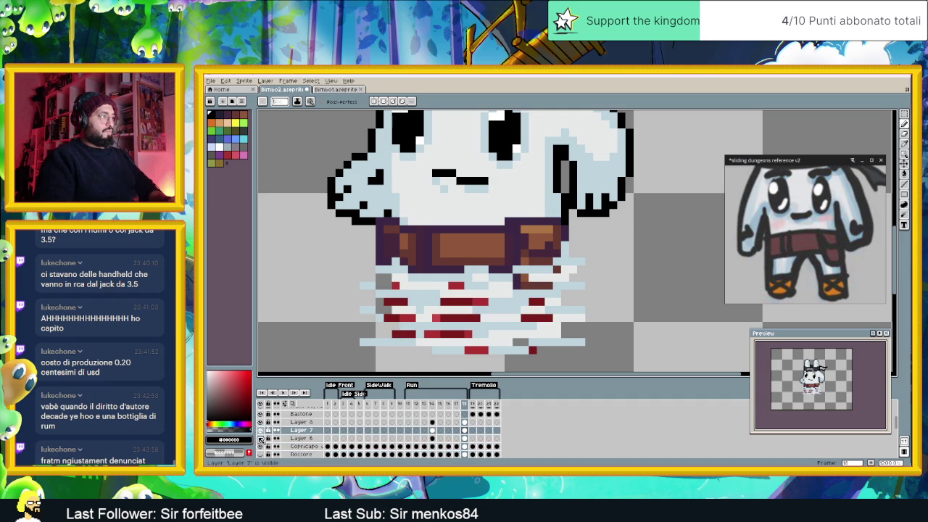
pyautogui.click(261, 438)
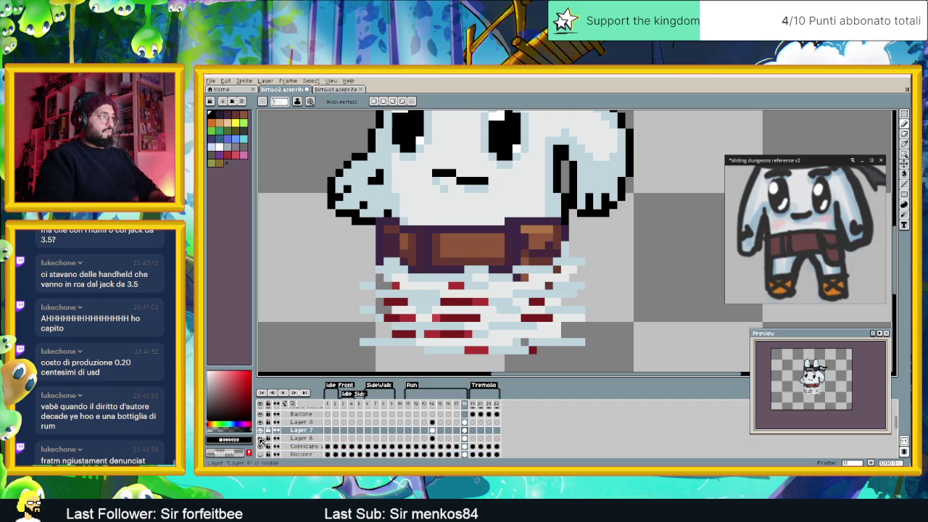
pyautogui.click(261, 439)
pyautogui.click(261, 438)
# Step: Paint a short dark-brown run below the belt on Layer 6, frame 18, then hide Copricapo
pyautogui.click(465, 438)
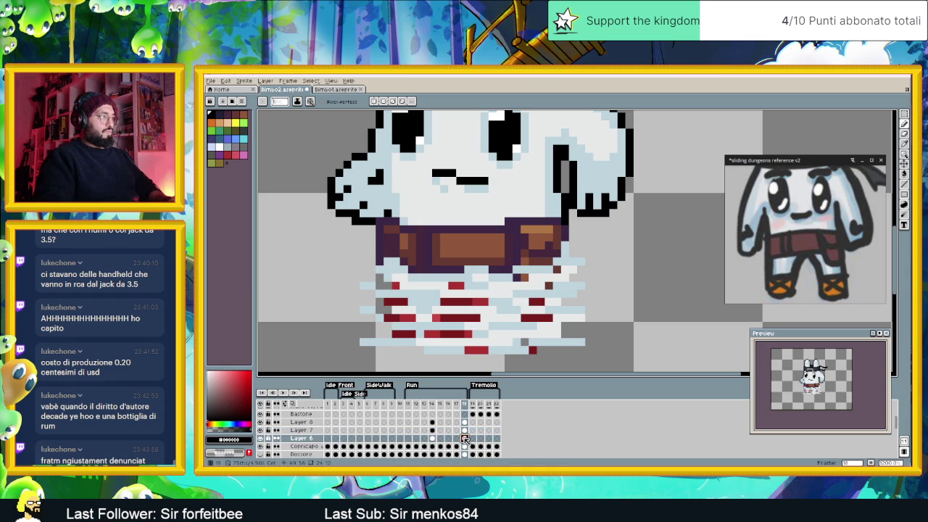
pyautogui.moveTo(547, 285); pyautogui.dragTo(531, 285)
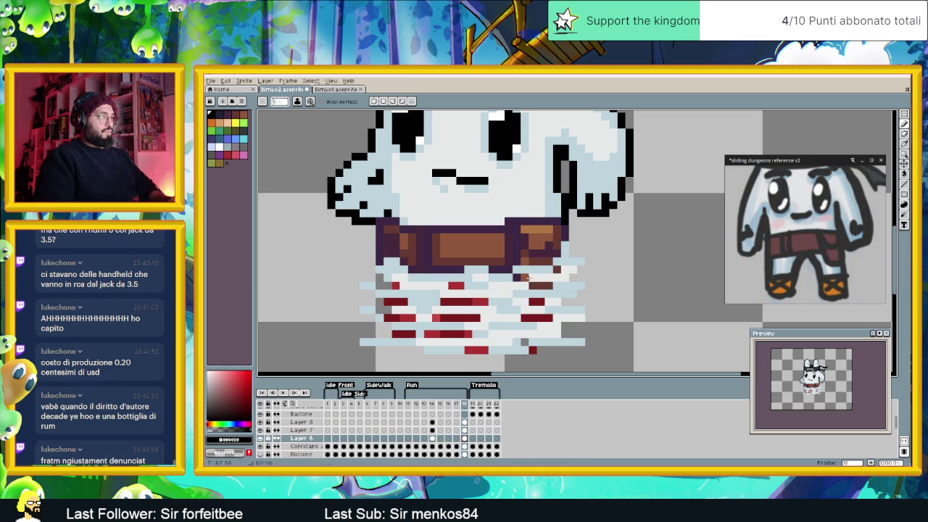
pyautogui.click(261, 448)
pyautogui.scroll(-1, 262, 448)
pyautogui.scroll(-1, 264, 447)
pyautogui.scroll(-1, 266, 445)
pyautogui.scroll(-1, 268, 444)
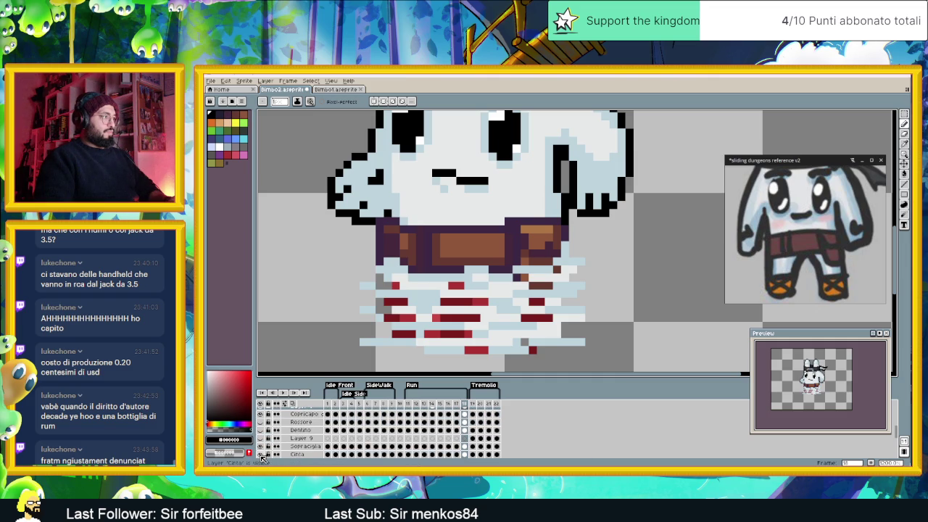
# Step: Blink the Cinta belt layer on and off to check the belt
pyautogui.click(261, 455)
pyautogui.click(261, 455)
pyautogui.click(261, 454)
pyautogui.click(261, 455)
pyautogui.scroll(-2, 263, 457)
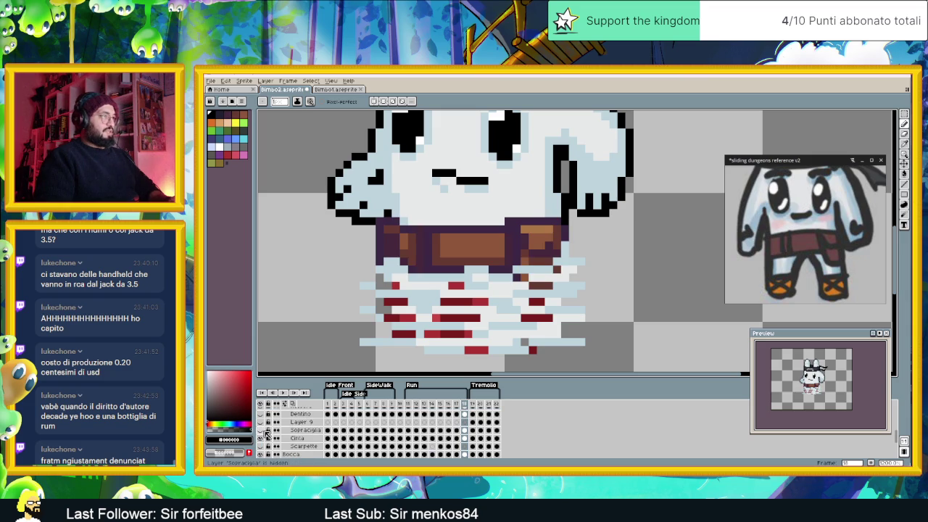
pyautogui.scroll(2, 266, 431)
pyautogui.scroll(1, 266, 429)
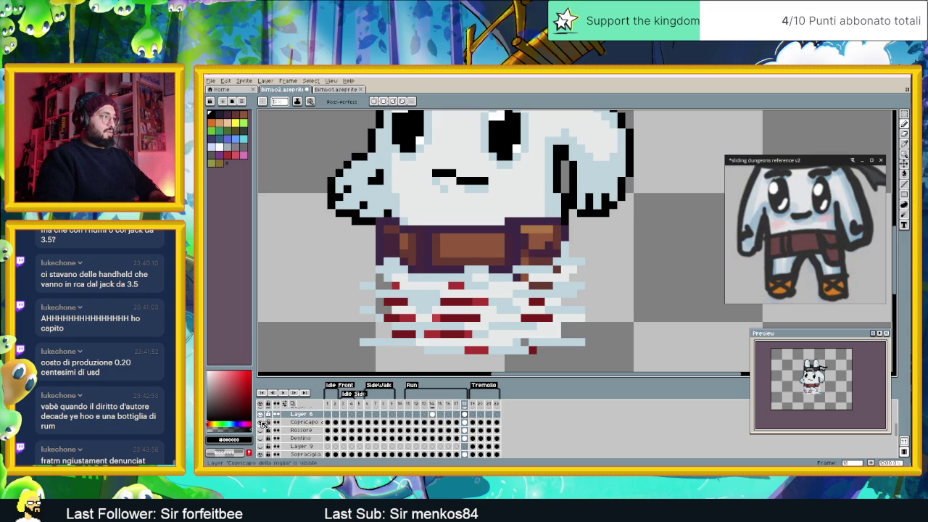
pyautogui.scroll(1, 263, 423)
pyautogui.scroll(1, 263, 426)
pyautogui.scroll(1, 262, 429)
# Step: Compare Layer 7's streaks, then paint dark shading pixels on them on Layer 7
pyautogui.click(261, 431)
pyautogui.click(261, 430)
pyautogui.click(261, 431)
pyautogui.click(261, 431)
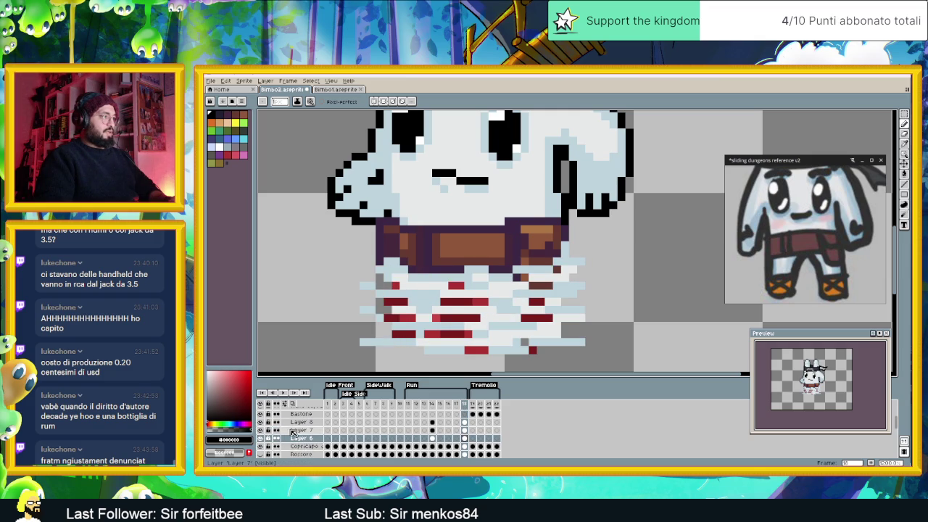
pyautogui.click(301, 429)
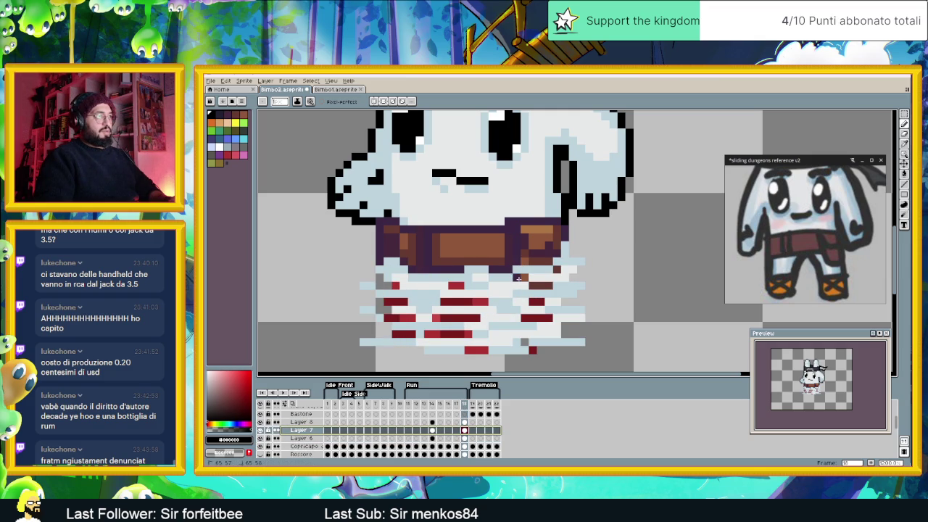
pyautogui.moveTo(532, 279); pyautogui.dragTo(548, 279)
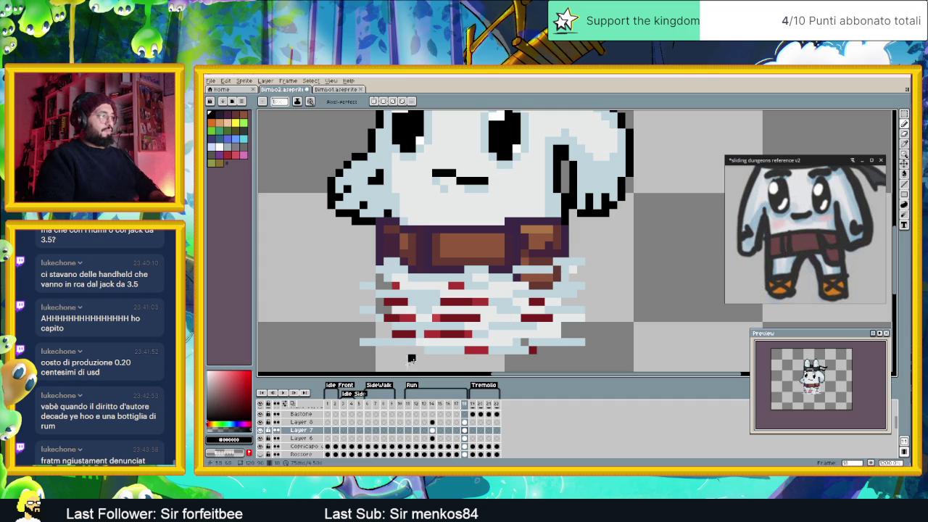
# Step: Add a pixel on Layer 8 at frame 18, then select the Copricapo layer
pyautogui.scroll(2, 309, 434)
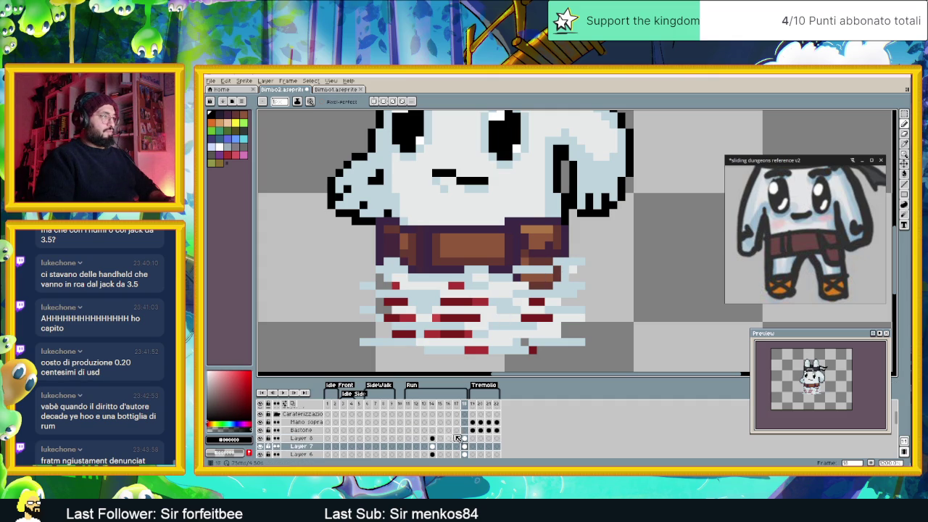
pyautogui.click(464, 438)
pyautogui.click(557, 262)
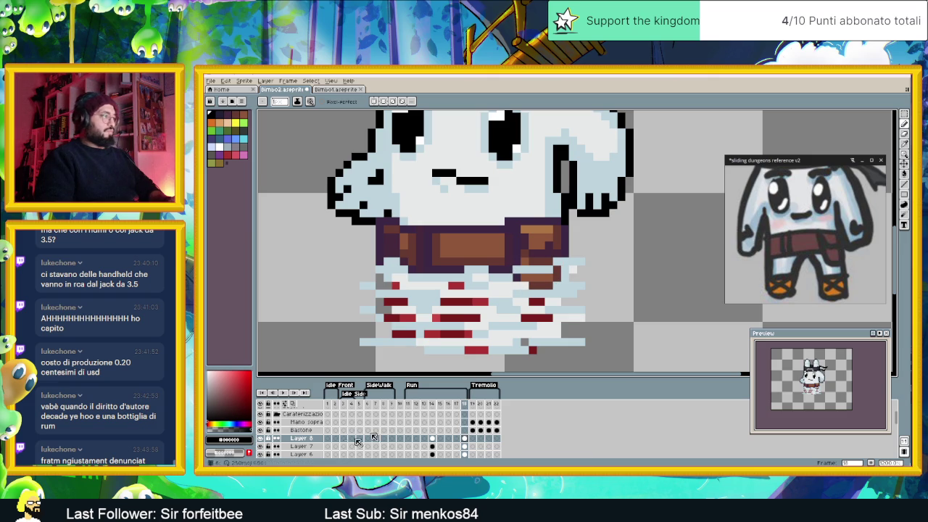
pyautogui.scroll(2, 299, 439)
pyautogui.scroll(-1, 301, 438)
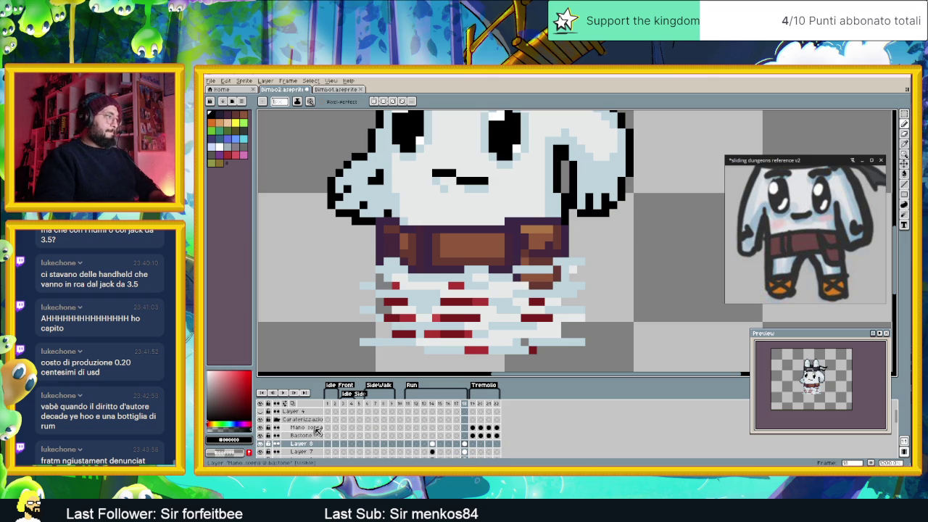
pyautogui.scroll(-2, 323, 435)
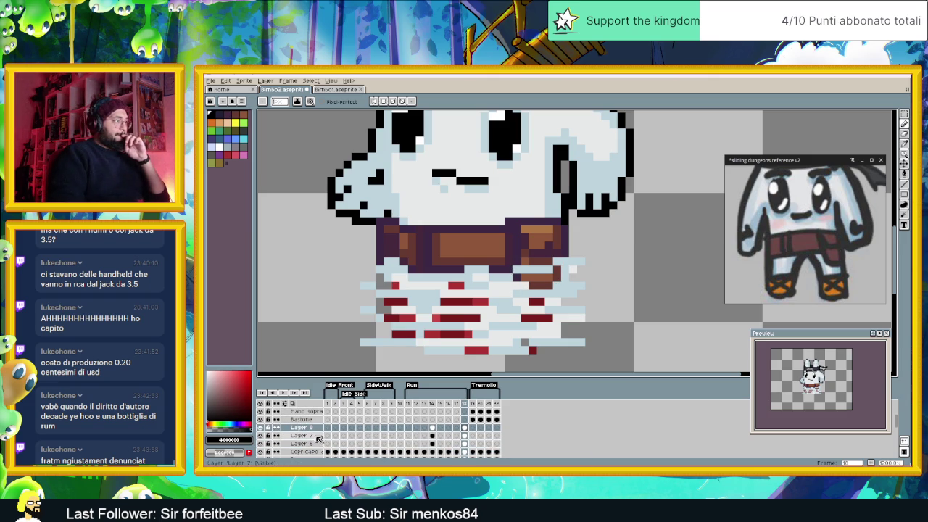
pyautogui.scroll(-1, 319, 440)
pyautogui.click(303, 444)
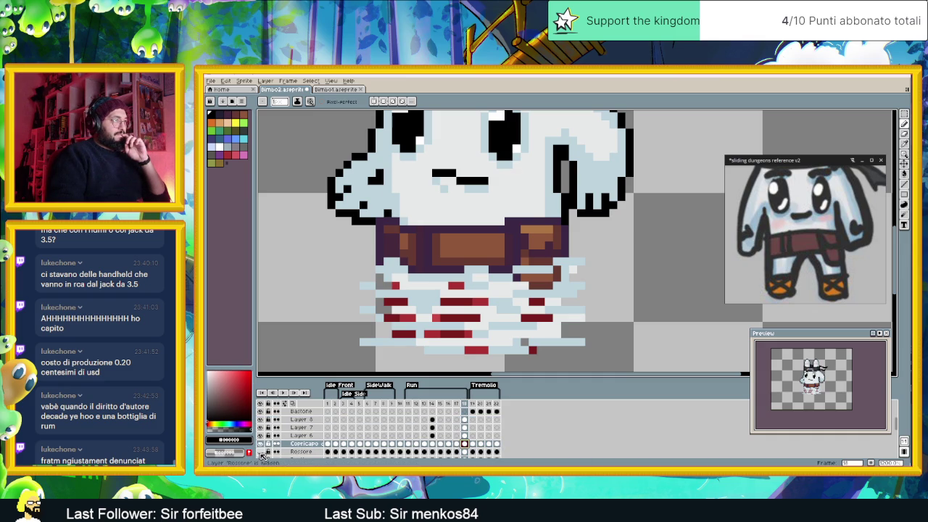
# Step: Show the pink cheek blush and the Dentino tooth layers
pyautogui.click(260, 452)
pyautogui.scroll(-1, 263, 453)
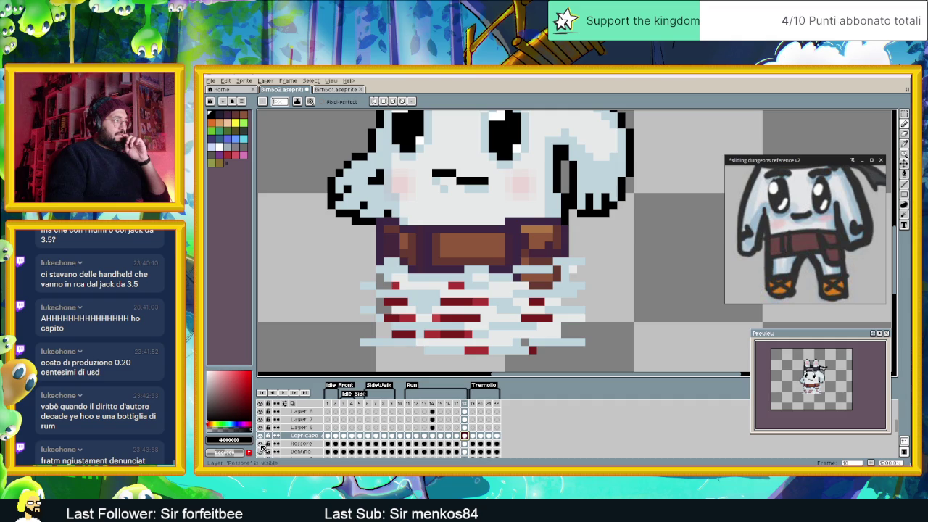
pyautogui.click(261, 452)
pyautogui.scroll(-1, 262, 454)
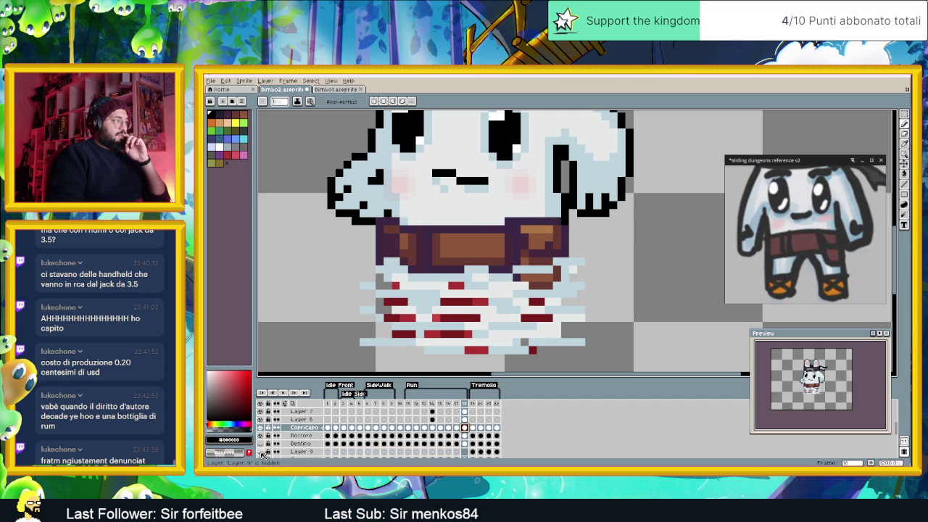
pyautogui.scroll(-2, 266, 450)
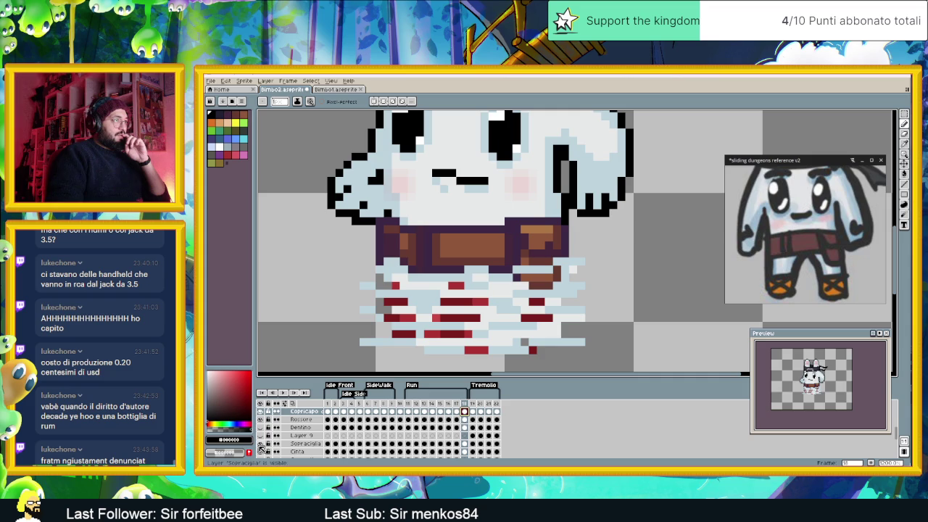
# Step: Toggle the Cinta belt layer to compare, leaving it visible and selected
pyautogui.click(261, 452)
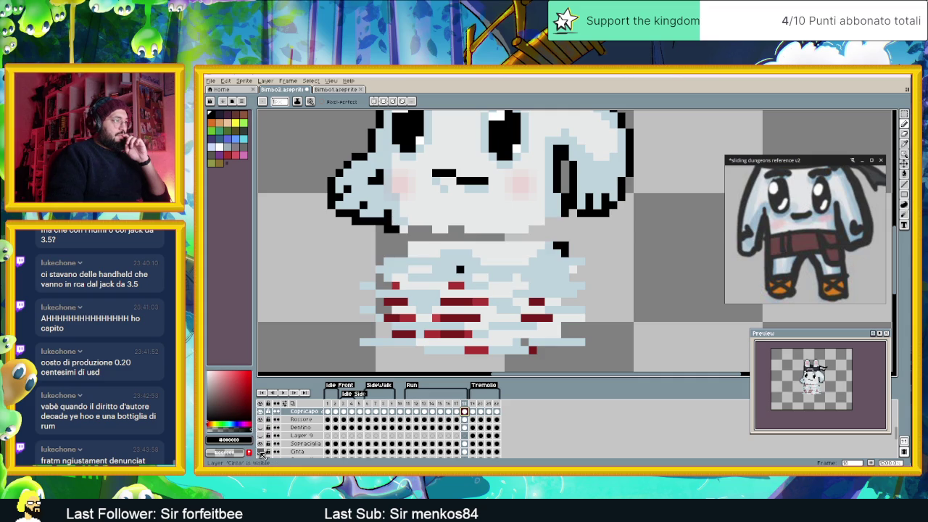
pyautogui.doubleClick(262, 453)
pyautogui.click(261, 451)
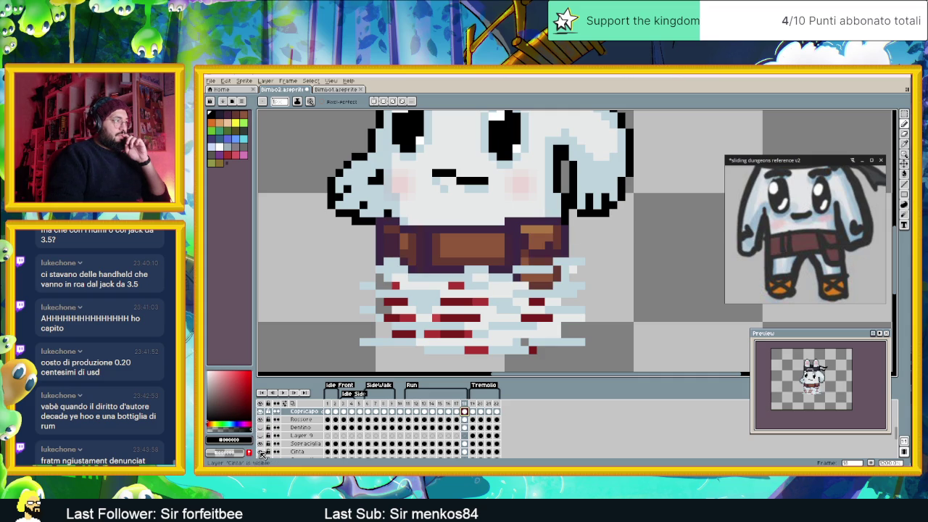
pyautogui.click(299, 452)
pyautogui.scroll(-1, 321, 442)
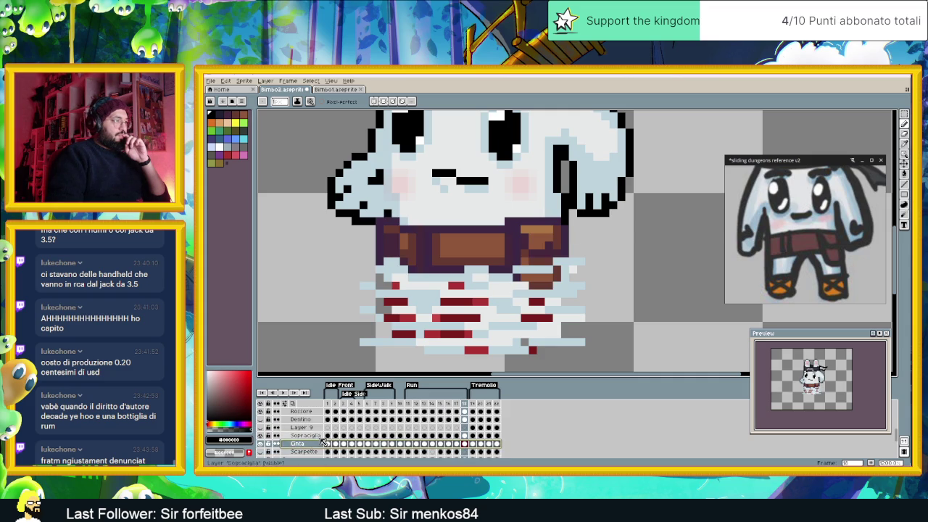
pyautogui.click(261, 444)
pyautogui.click(261, 444)
pyautogui.doubleClick(261, 444)
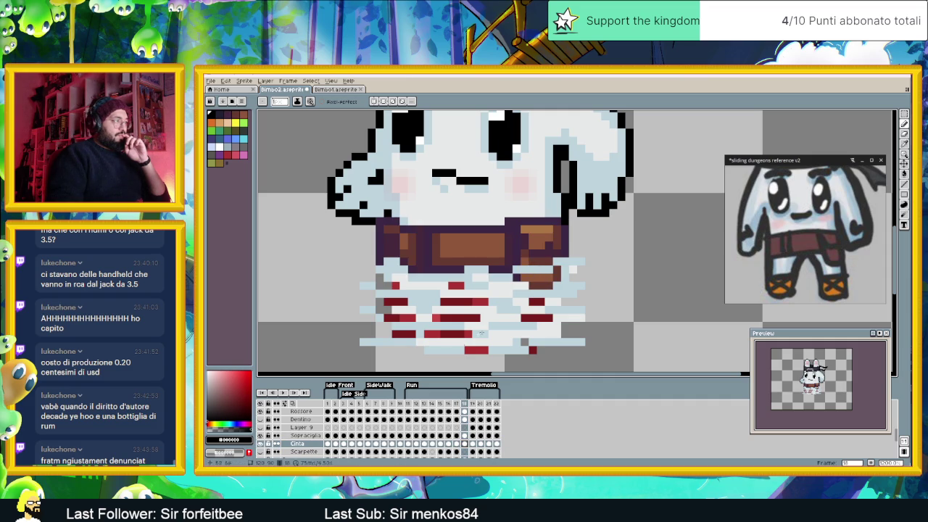
# Step: Undo the last pencil stroke and check the result
pyautogui.hotkey('ctrl', 'z')
pyautogui.scroll(-3, 308, 450)
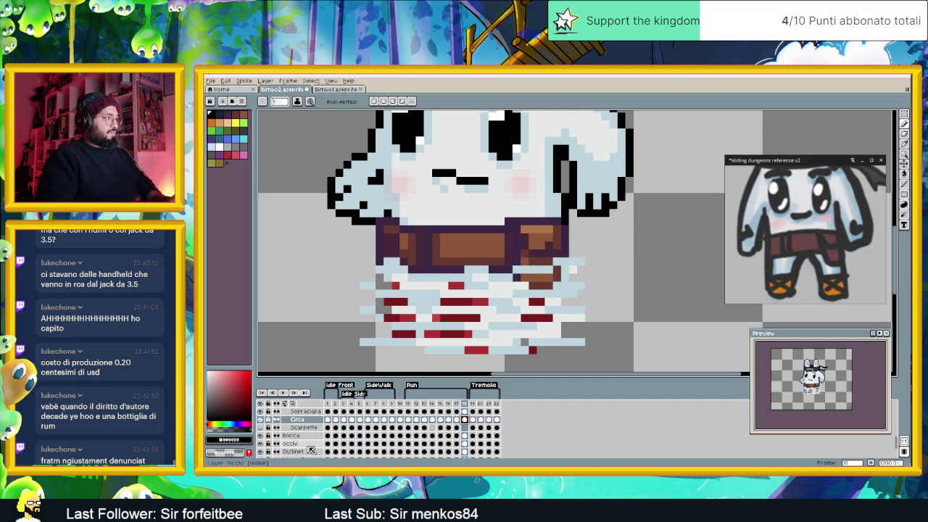
pyautogui.scroll(-1, 312, 444)
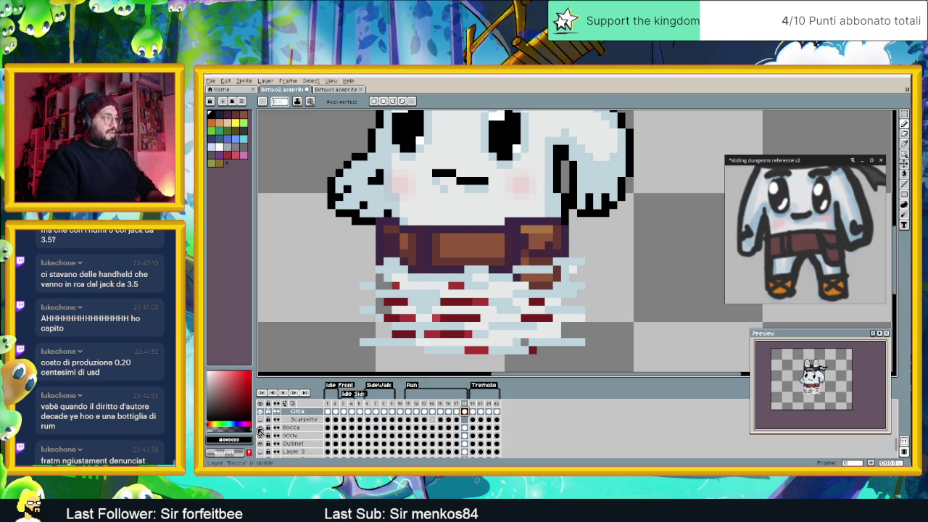
pyautogui.scroll(4, 421, 408)
pyautogui.scroll(4, 427, 421)
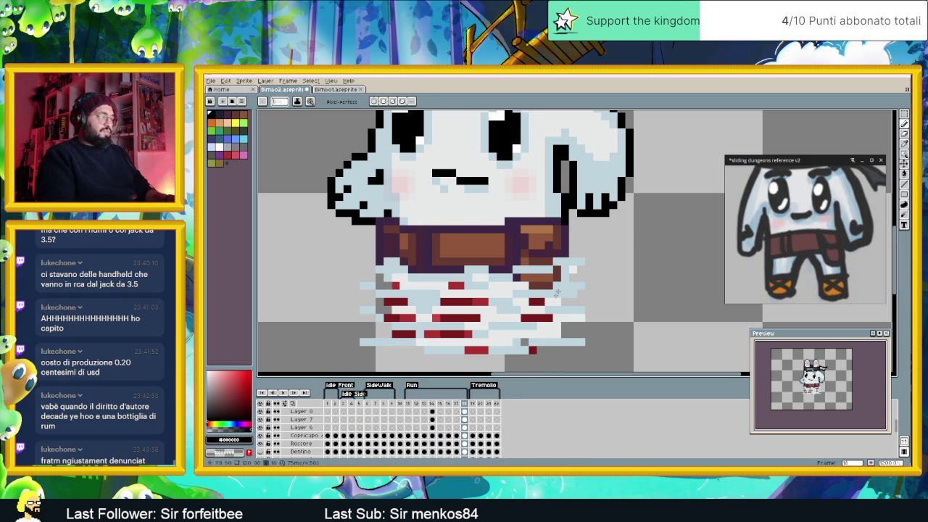
pyautogui.scroll(-3, 545, 318)
pyautogui.scroll(1, 569, 278)
pyautogui.scroll(1, 569, 278)
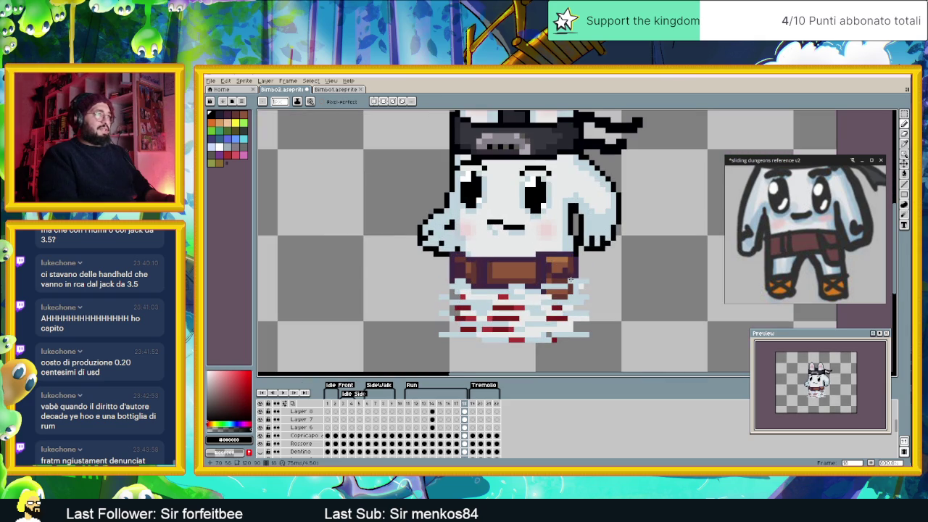
# Step: Blink the hat and shorts layer to compare
pyautogui.scroll(4, 290, 435)
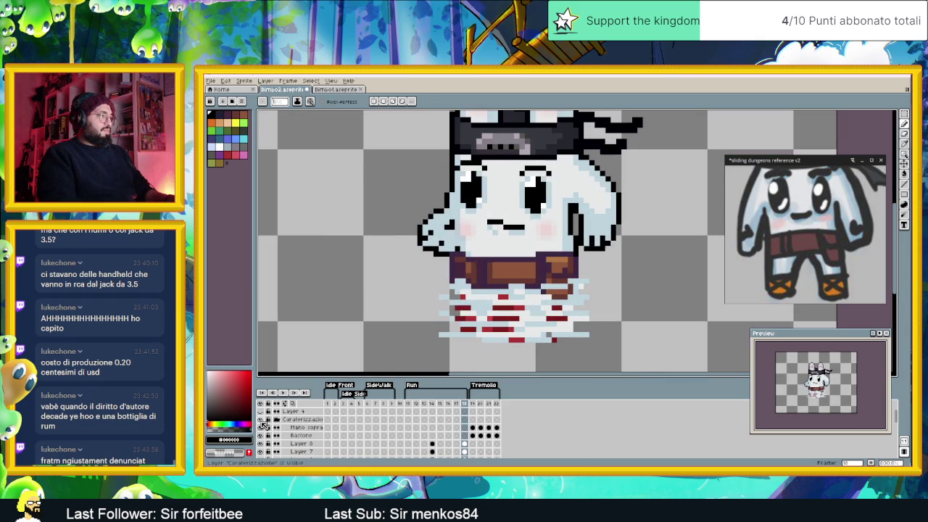
pyautogui.click(261, 420)
pyautogui.click(261, 420)
pyautogui.click(260, 419)
pyautogui.click(261, 419)
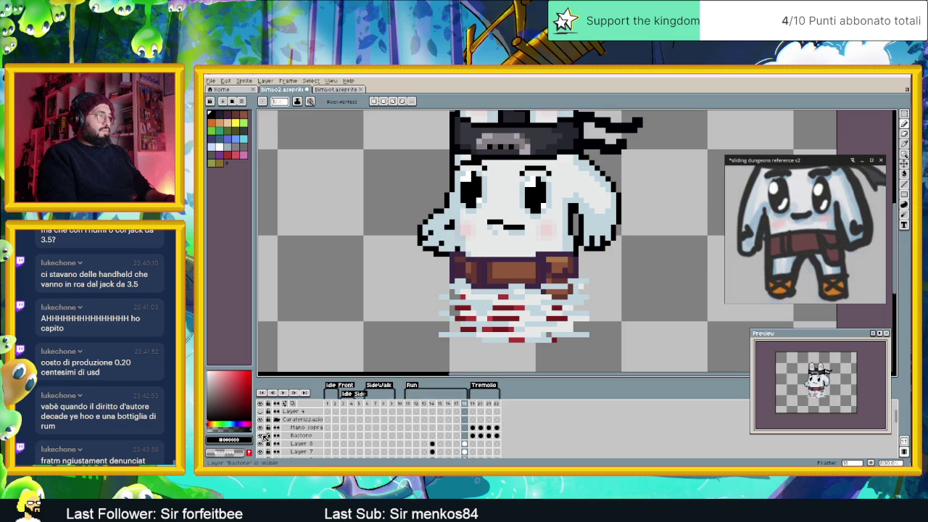
# Step: Toggle the red-striped shorts layer to check it, then select Layer 8
pyautogui.click(263, 444)
pyautogui.click(263, 443)
pyautogui.click(263, 444)
pyautogui.click(262, 443)
pyautogui.click(263, 444)
pyautogui.click(262, 444)
pyautogui.click(262, 443)
pyautogui.click(262, 443)
pyautogui.click(305, 444)
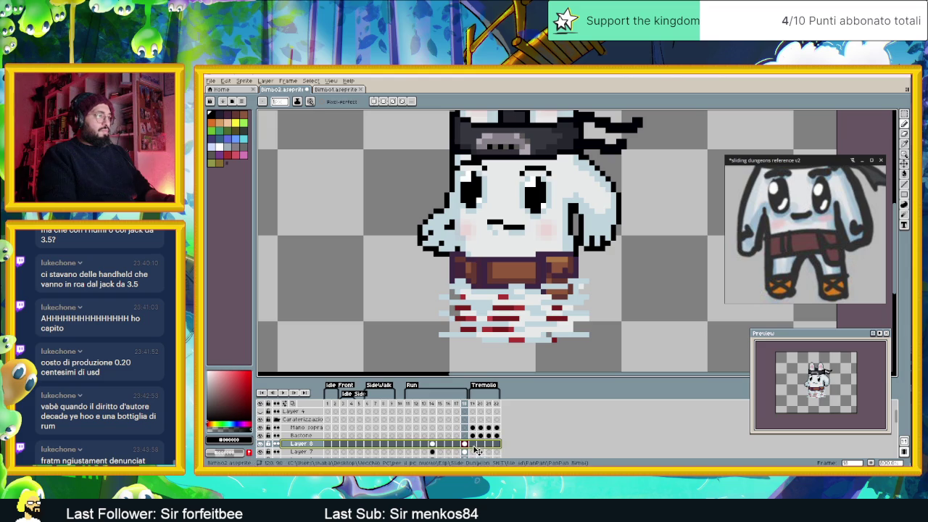
pyautogui.scroll(2, 545, 282)
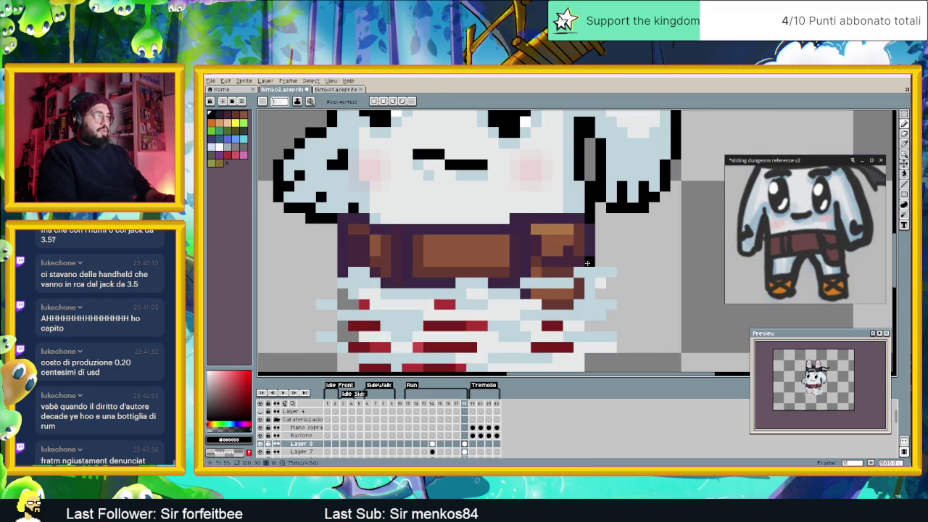
# Step: Draw a dark purple line under the belt buckle on Layer 7, frame 18
pyautogui.click(438, 452)
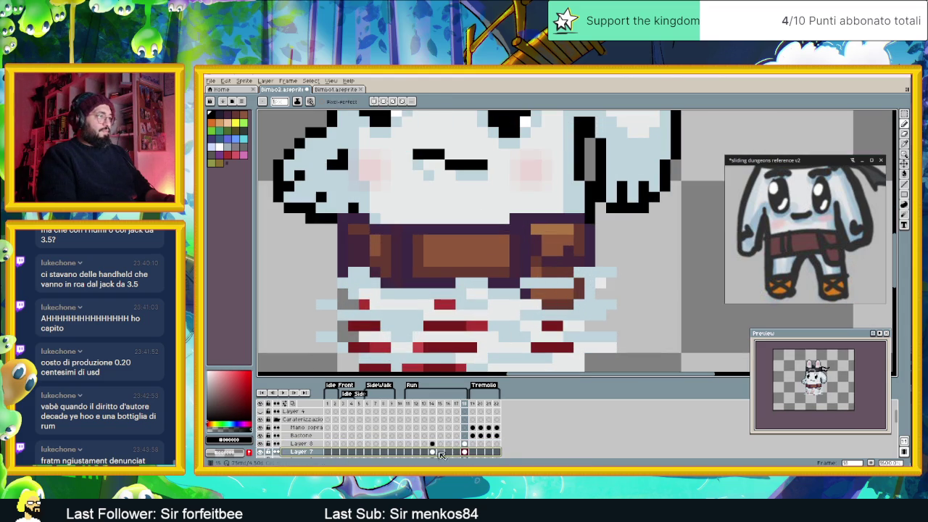
pyautogui.click(467, 451)
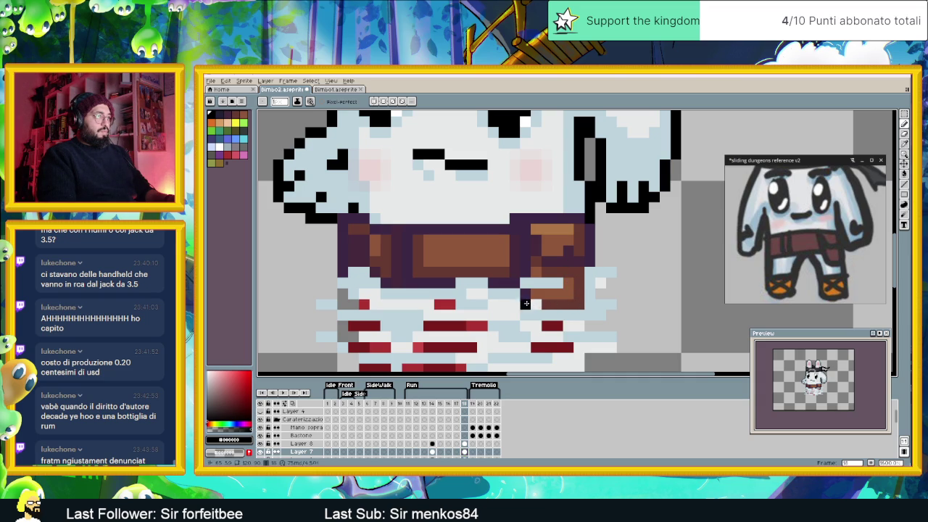
pyautogui.moveTo(536, 313); pyautogui.dragTo(562, 313)
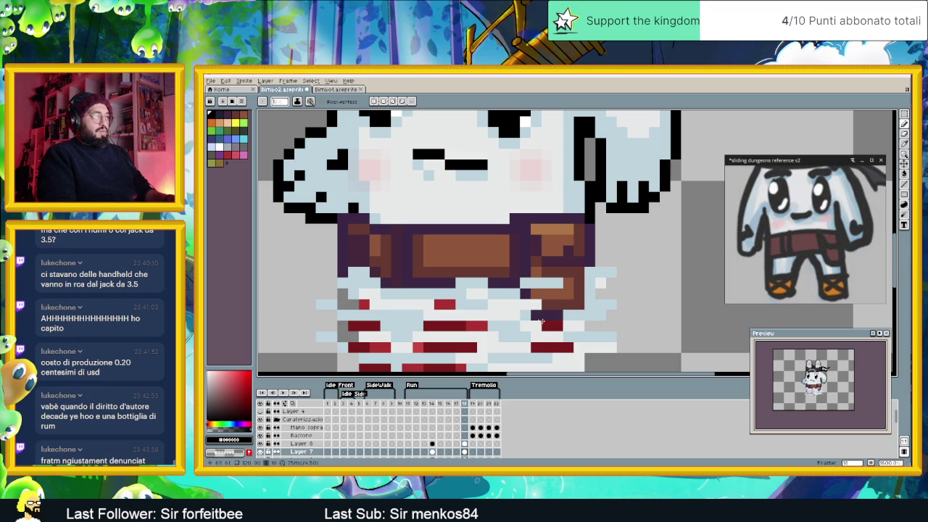
pyautogui.scroll(-3, 547, 321)
# Step: Outline the belt buckle's right edge on Layer 6
pyautogui.click(363, 408)
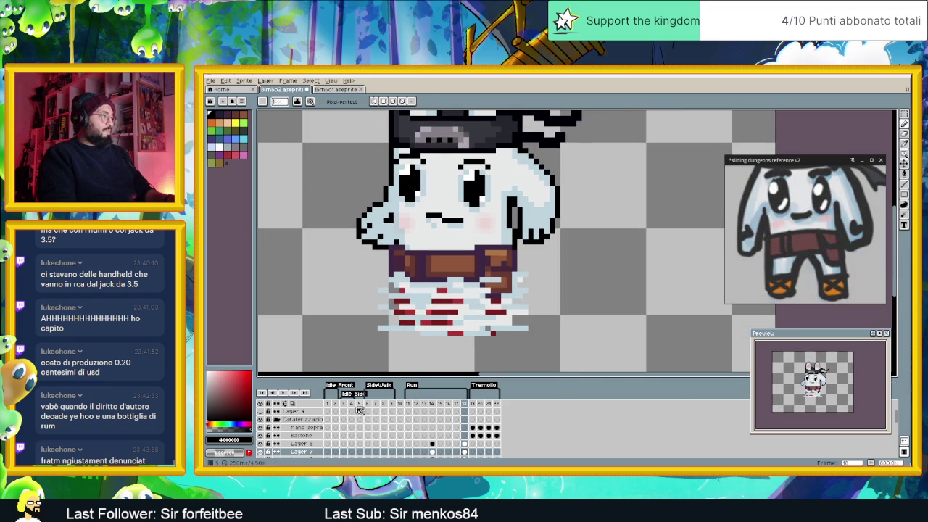
pyautogui.scroll(-1, 479, 436)
pyautogui.press('Down')
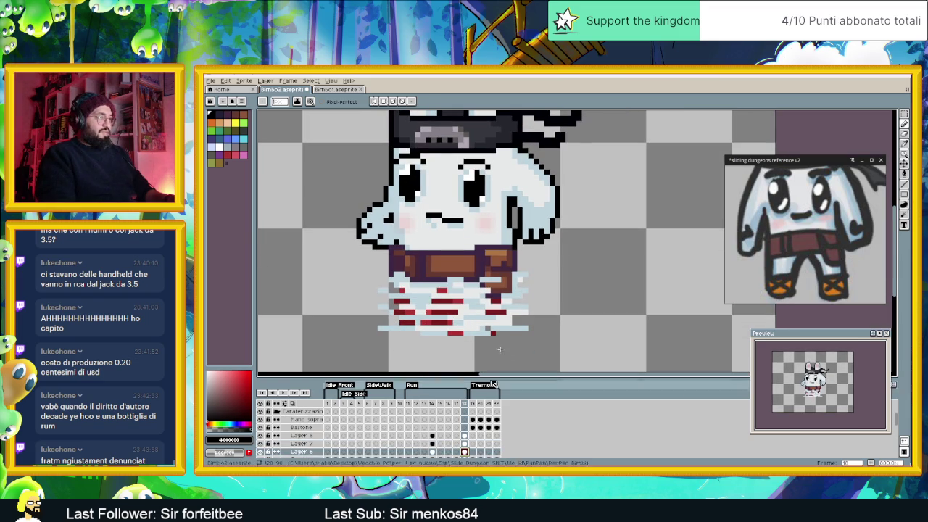
pyautogui.scroll(2, 472, 286)
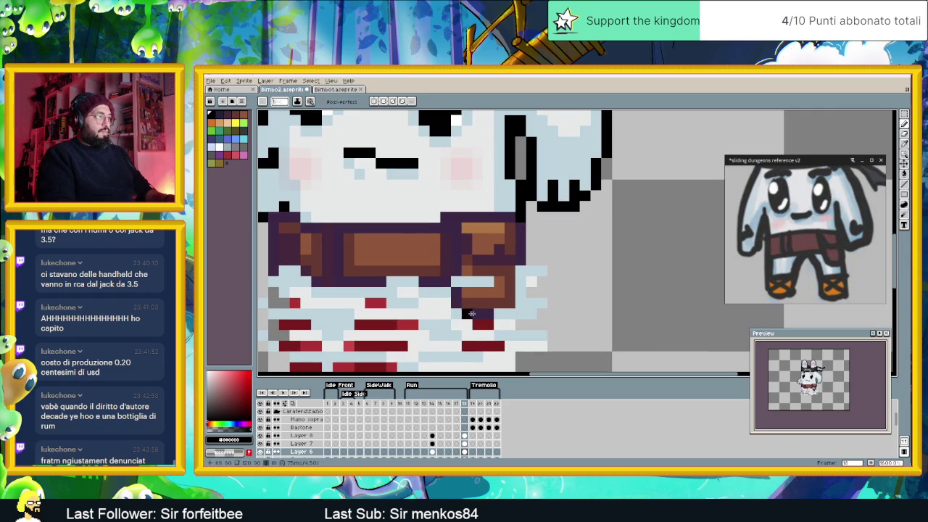
pyautogui.moveTo(522, 268); pyautogui.dragTo(516, 301)
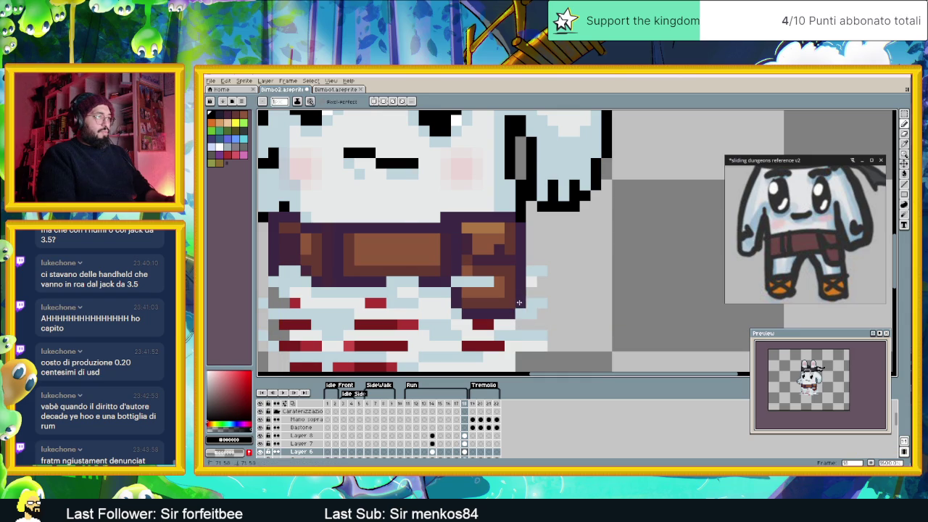
pyautogui.scroll(-3, 573, 303)
pyautogui.scroll(-1, 551, 313)
pyautogui.scroll(1, 549, 313)
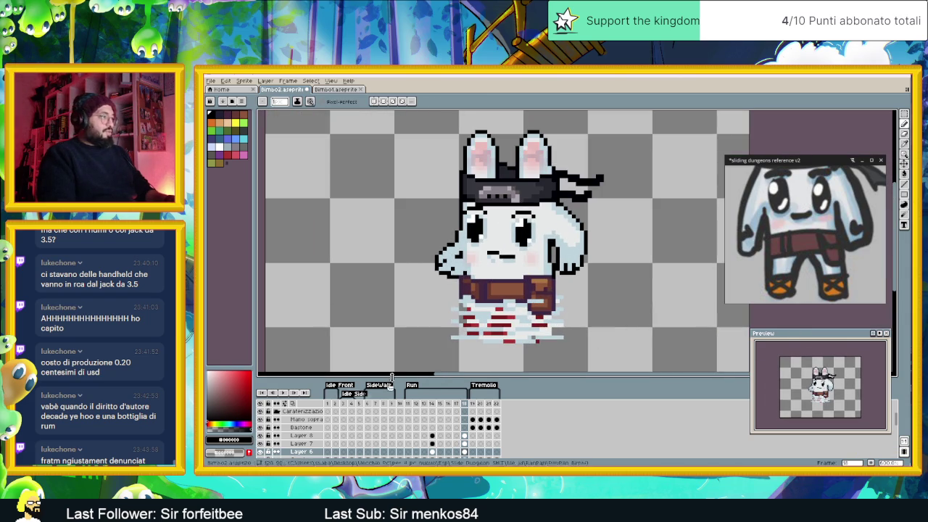
# Step: Blink the Copricapo headband and select its frame 18 cel
pyautogui.scroll(-1, 304, 438)
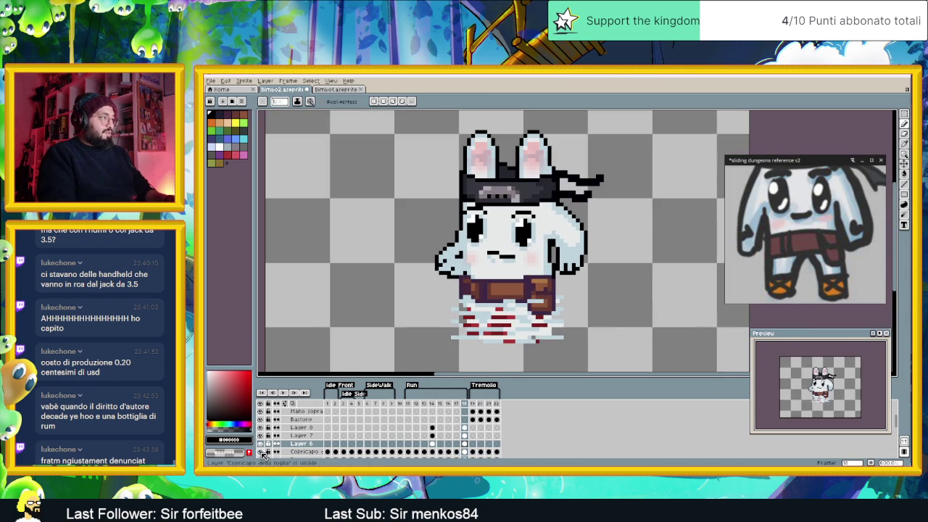
pyautogui.click(261, 452)
pyautogui.click(261, 452)
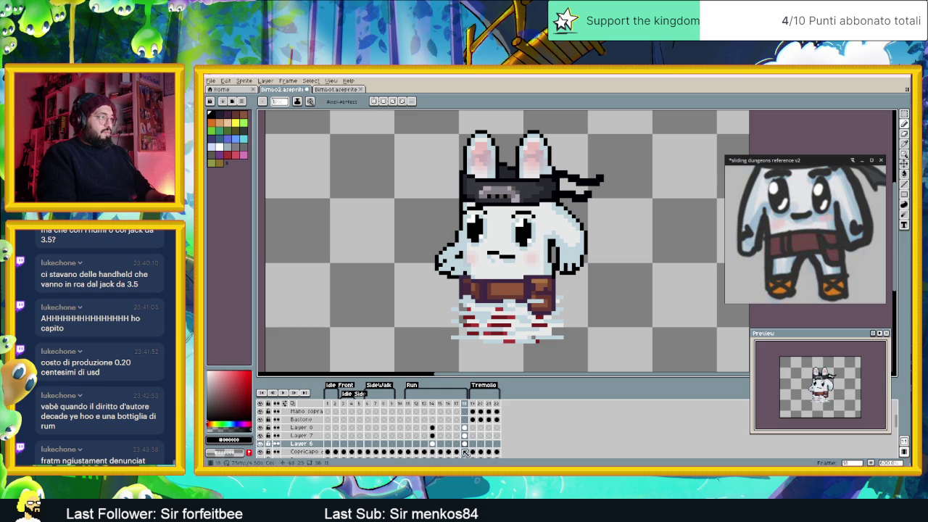
pyautogui.click(465, 451)
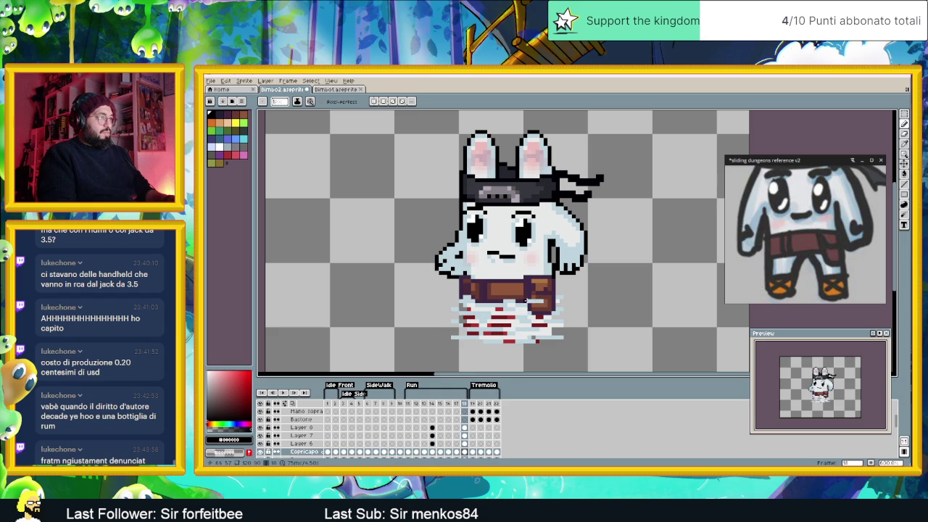
pyautogui.scroll(-2, 442, 432)
pyautogui.scroll(-1, 457, 437)
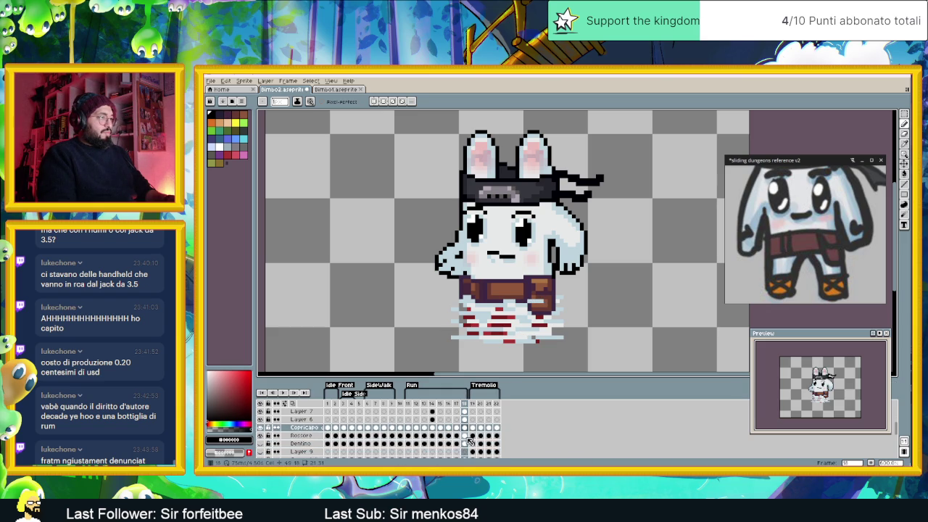
# Step: Hide the pink Rossore layer and select the Sopracciglia layer
pyautogui.click(464, 436)
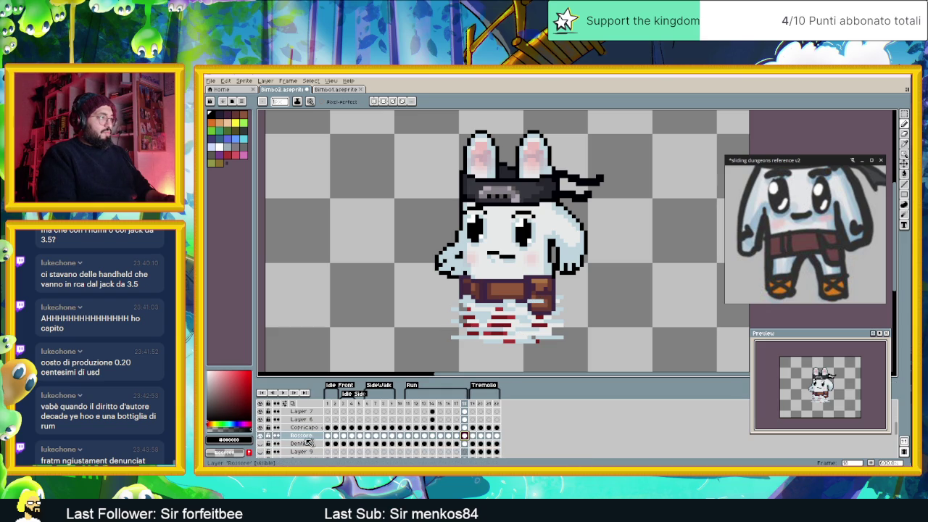
pyautogui.click(261, 436)
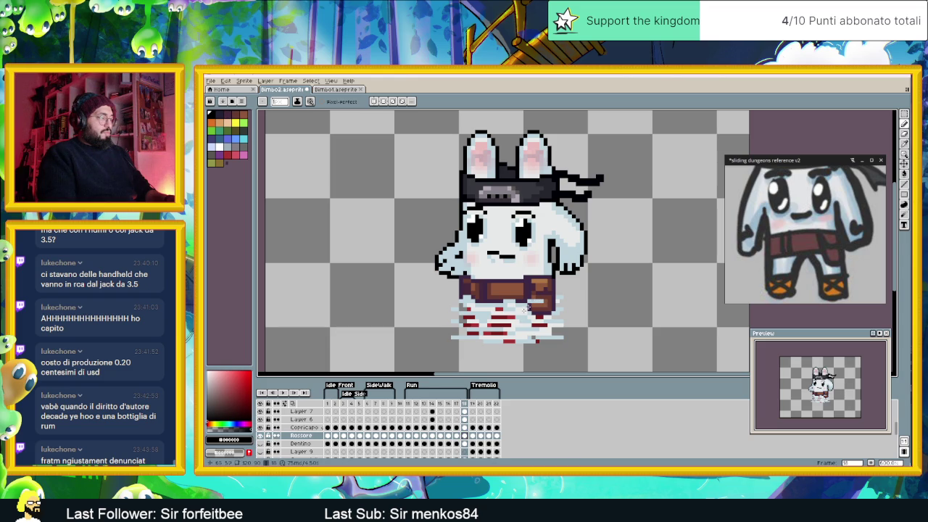
pyautogui.scroll(-1, 274, 435)
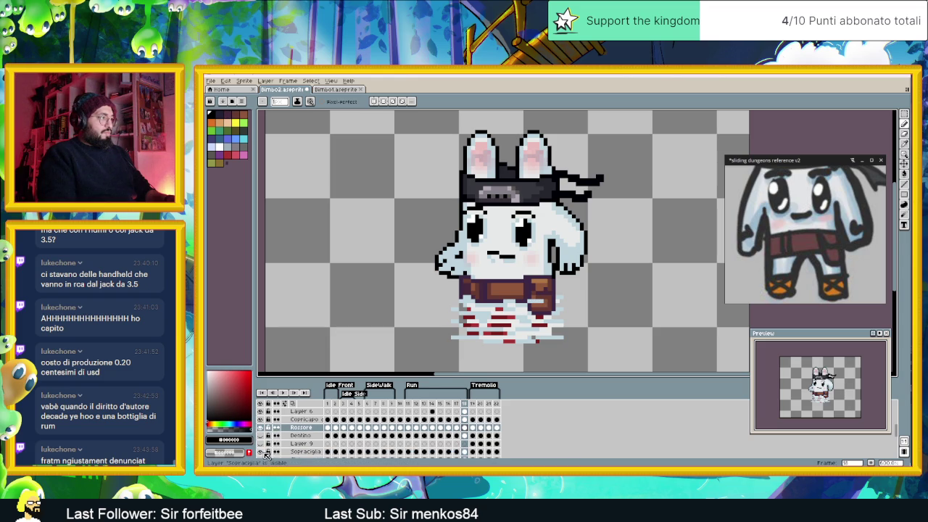
pyautogui.click(305, 451)
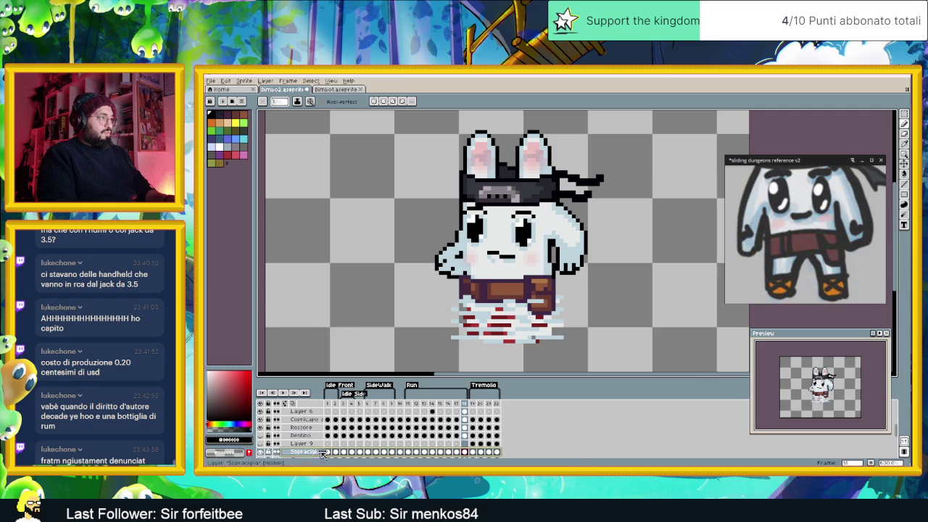
pyautogui.scroll(-1, 505, 322)
pyautogui.scroll(1, 536, 305)
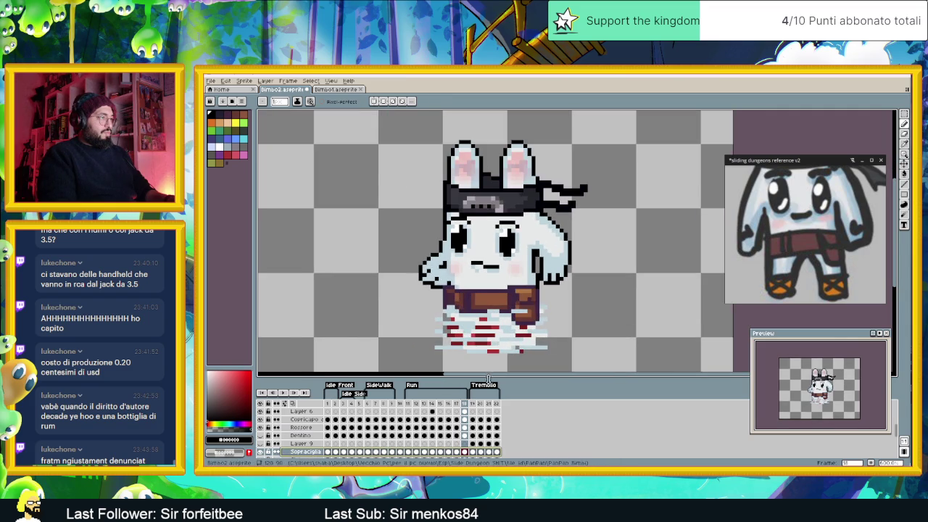
pyautogui.scroll(-2, 419, 445)
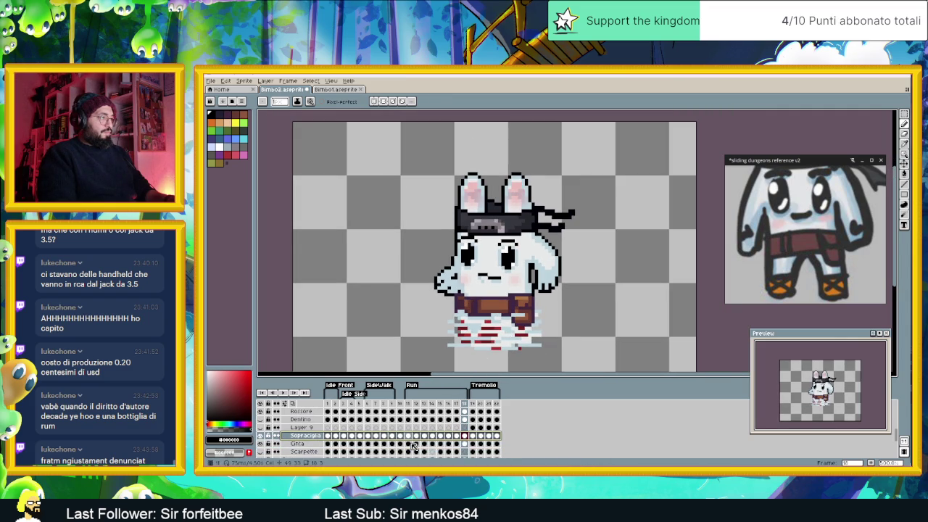
# Step: On the Cinta cel, eyedrop the belt brown, then the dark purple outline colour
pyautogui.click(465, 443)
pyautogui.scroll(1, 548, 313)
pyautogui.scroll(2, 547, 313)
pyautogui.press('alt')
pyautogui.keyDown('alt'); pyautogui.click(548, 314); pyautogui.keyUp('alt')
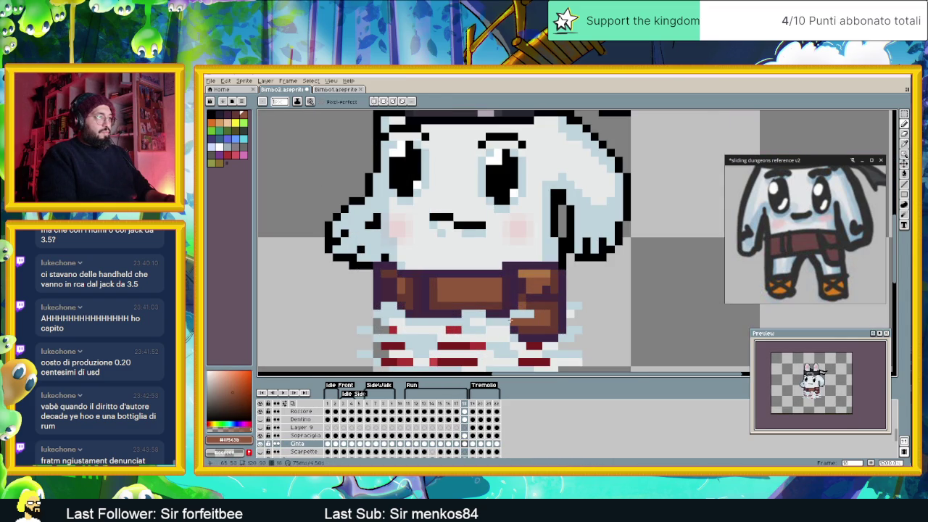
pyautogui.keyDown('alt'); pyautogui.click(513, 312); pyautogui.keyUp('alt')
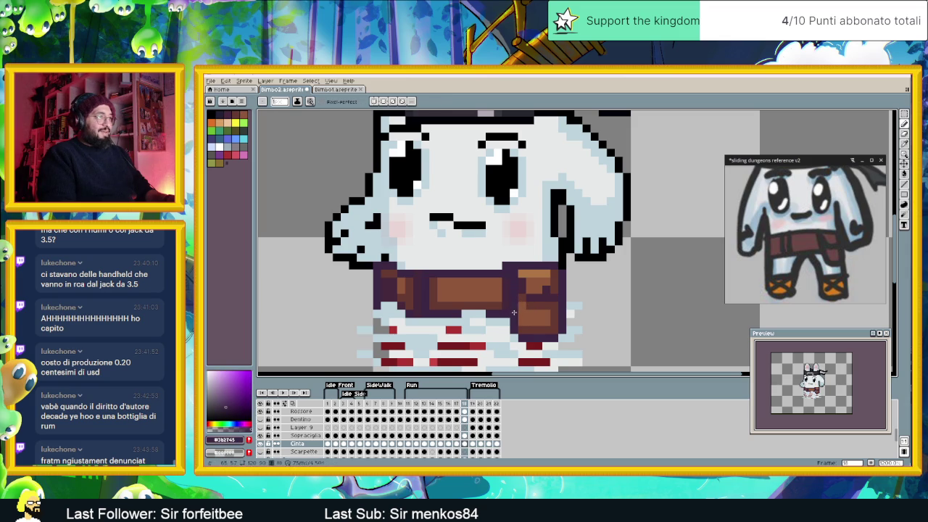
pyautogui.scroll(-1, 531, 321)
pyautogui.scroll(-1, 559, 335)
pyautogui.scroll(-1, 537, 344)
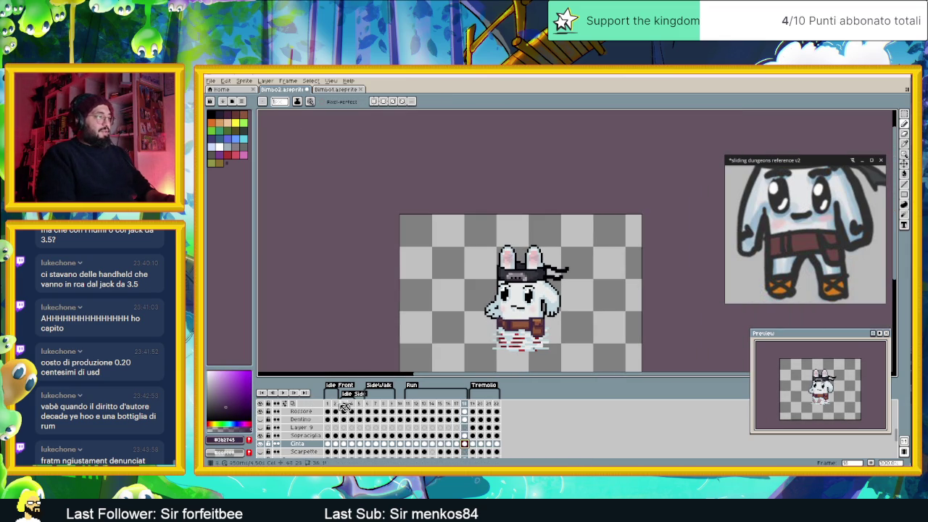
# Step: Browse other animation frames, landing on frame 12
pyautogui.click(408, 442)
pyautogui.press('Return')
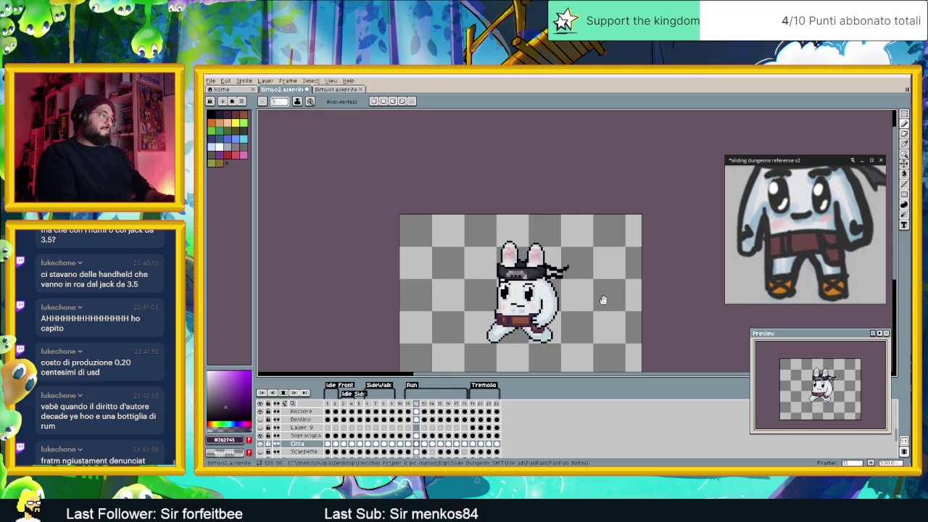
pyautogui.click(420, 452)
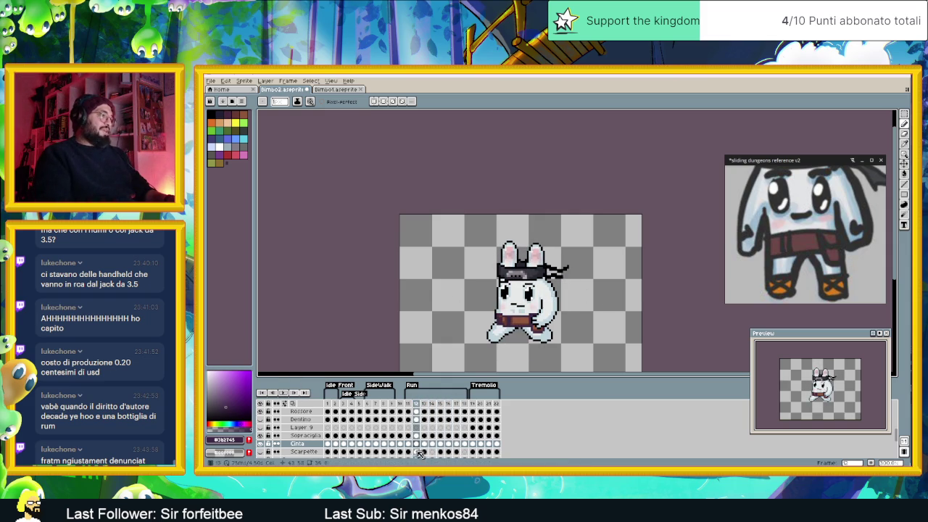
pyautogui.scroll(-1, 326, 444)
# Step: Unhide the Scarpette shoes layer, zoom in, and return to frame 1
pyautogui.click(305, 446)
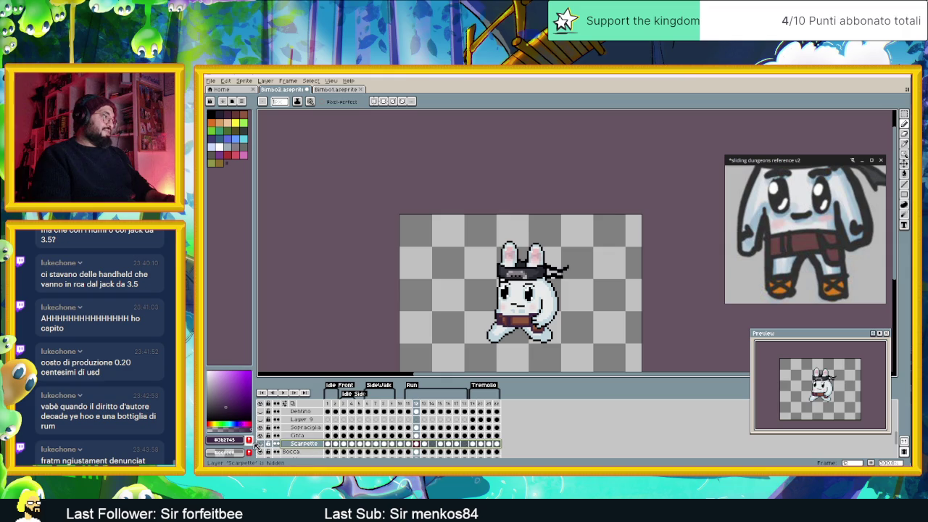
pyautogui.click(260, 444)
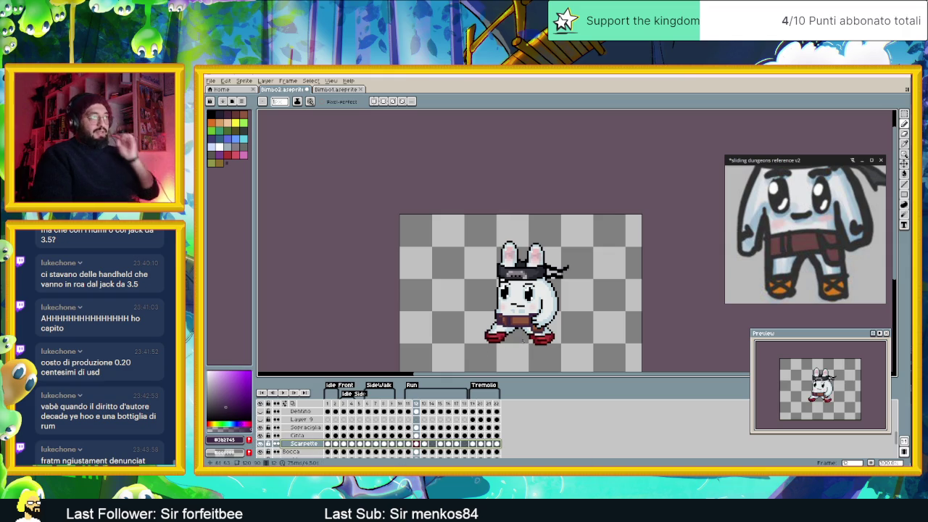
pyautogui.scroll(1, 517, 329)
pyautogui.scroll(1, 508, 334)
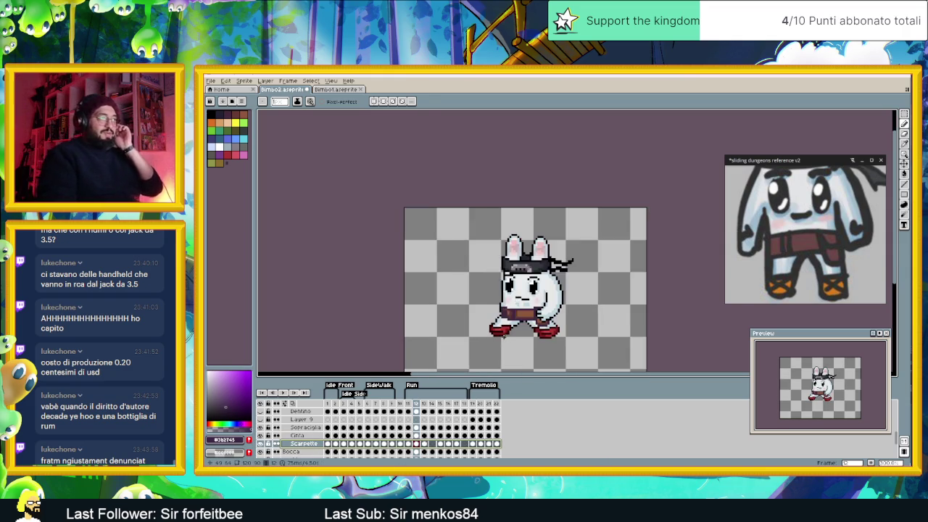
pyautogui.scroll(1, 503, 337)
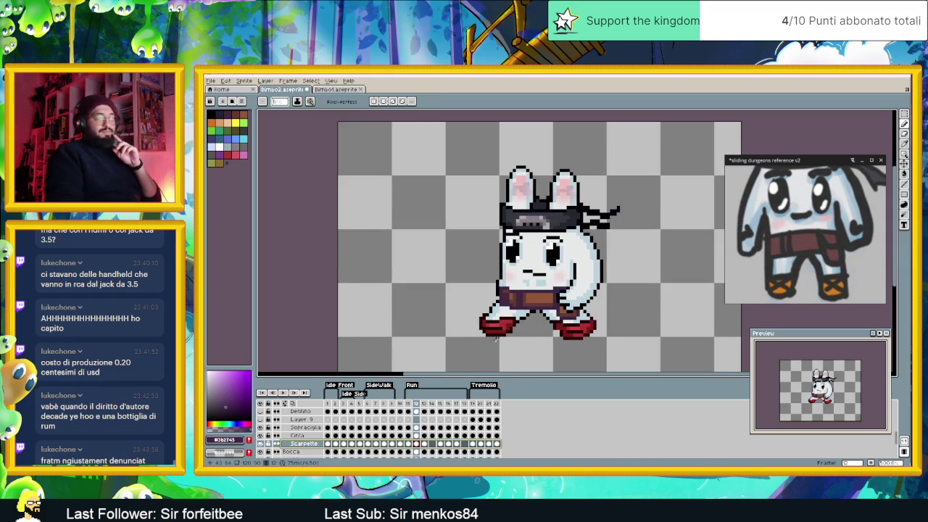
pyautogui.click(327, 443)
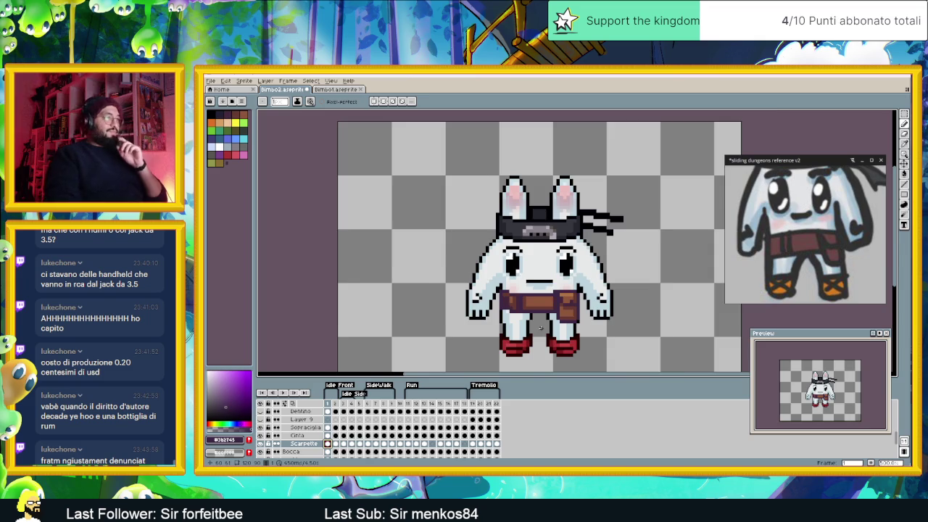
# Step: Zoom in on the red shoes, save the sprite, and open Replace Color with #3b2745 as source
pyautogui.scroll(1, 533, 335)
pyautogui.scroll(1, 533, 336)
pyautogui.scroll(1, 529, 274)
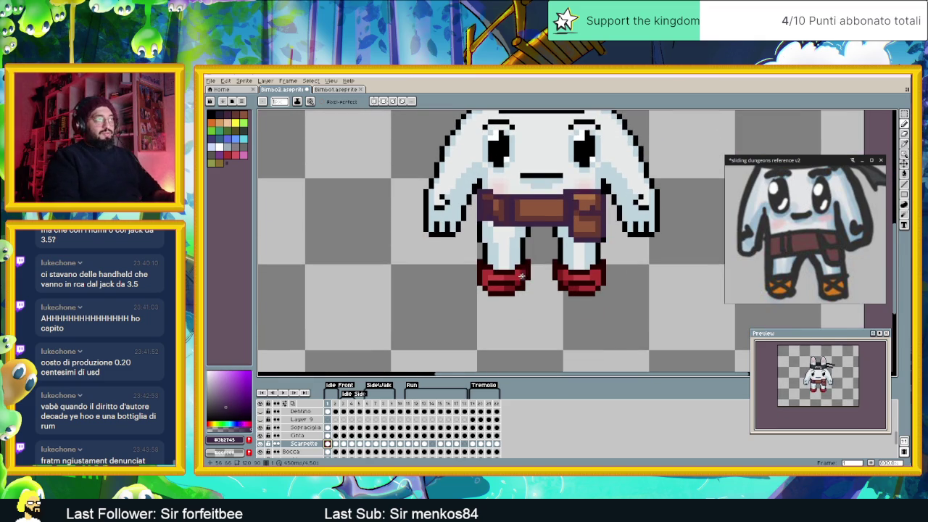
pyautogui.hotkey('ctrl', 's')
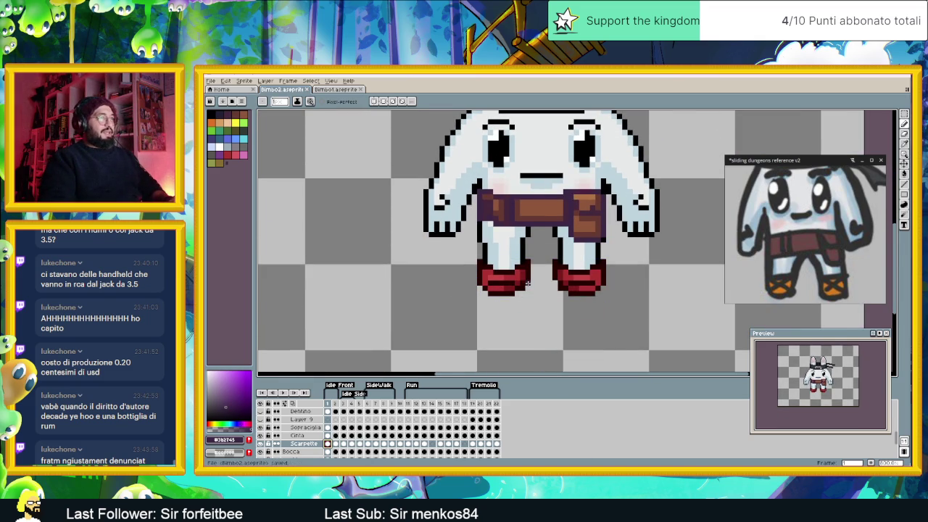
pyautogui.scroll(2, 528, 283)
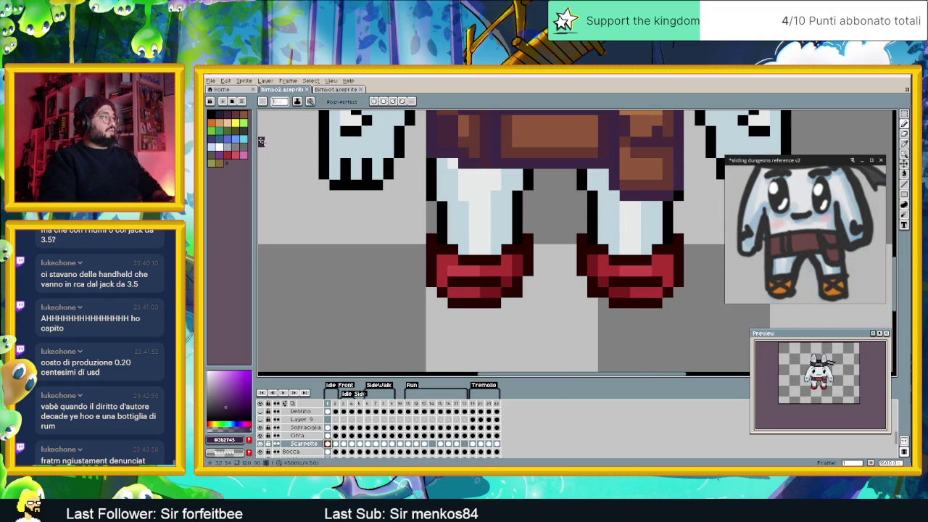
pyautogui.hotkey('shift', 'r')
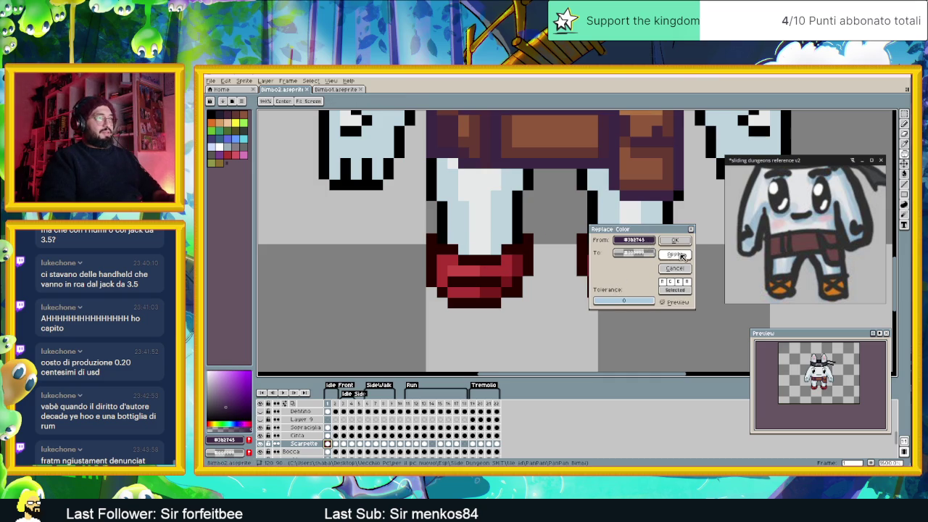
# Step: Reopen Replace Color and set the source to the lighter shoe red #ac3232
pyautogui.click(691, 230)
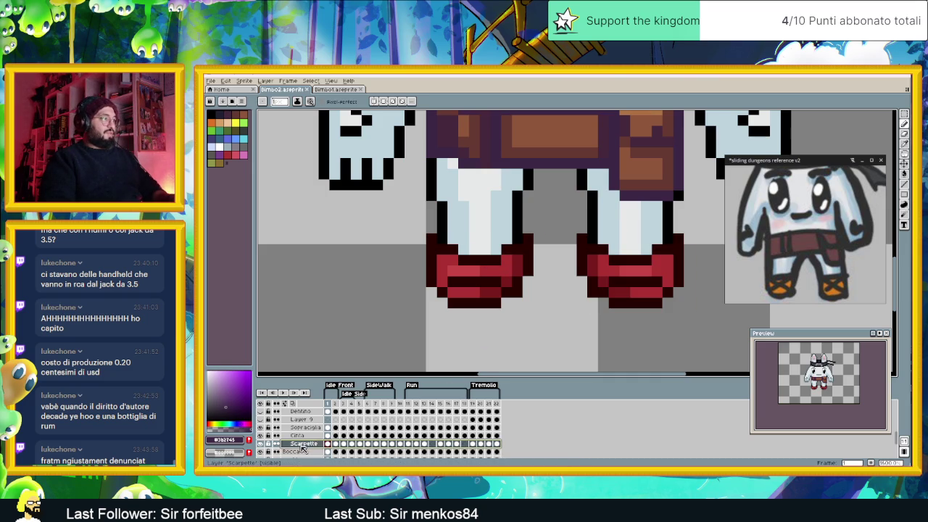
pyautogui.hotkey('shift', 'r')
pyautogui.click(523, 265)
pyautogui.click(508, 268)
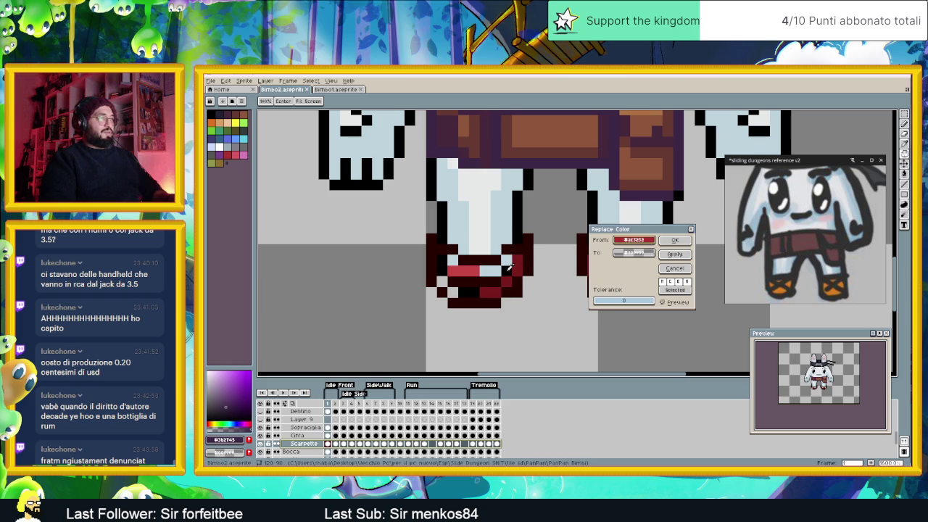
# Step: Replace #ac3232 with the palette orange and apply it to the shoes
pyautogui.moveTo(620, 265); pyautogui.dragTo(733, 274)
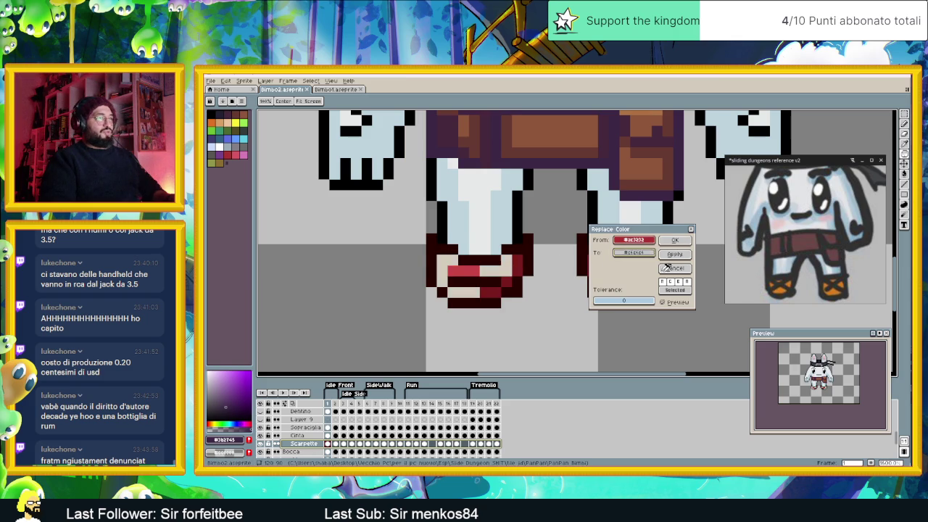
pyautogui.click(643, 254)
pyautogui.click(644, 257)
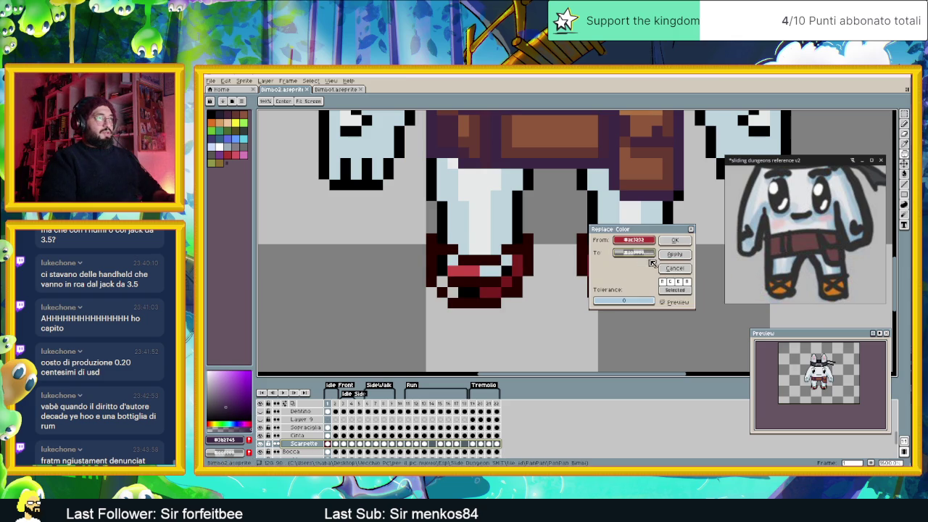
pyautogui.click(644, 253)
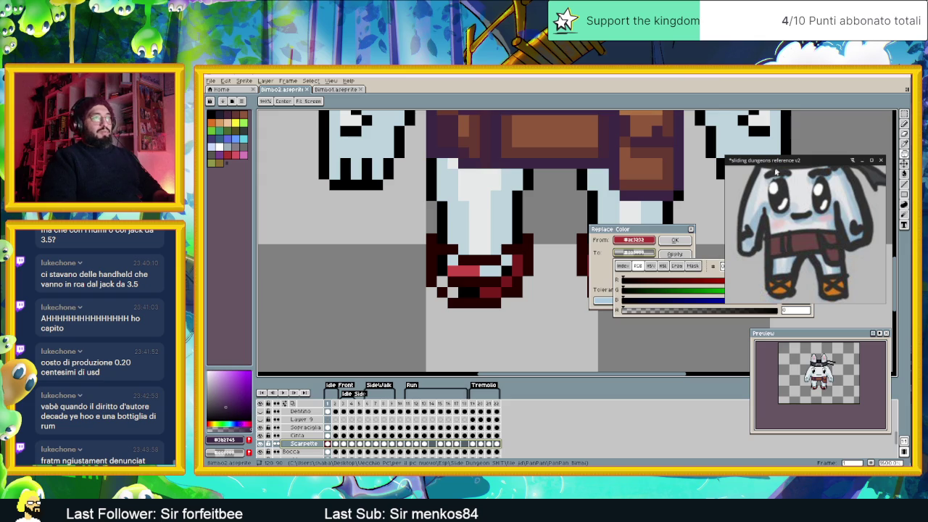
pyautogui.click(862, 160)
pyautogui.click(635, 252)
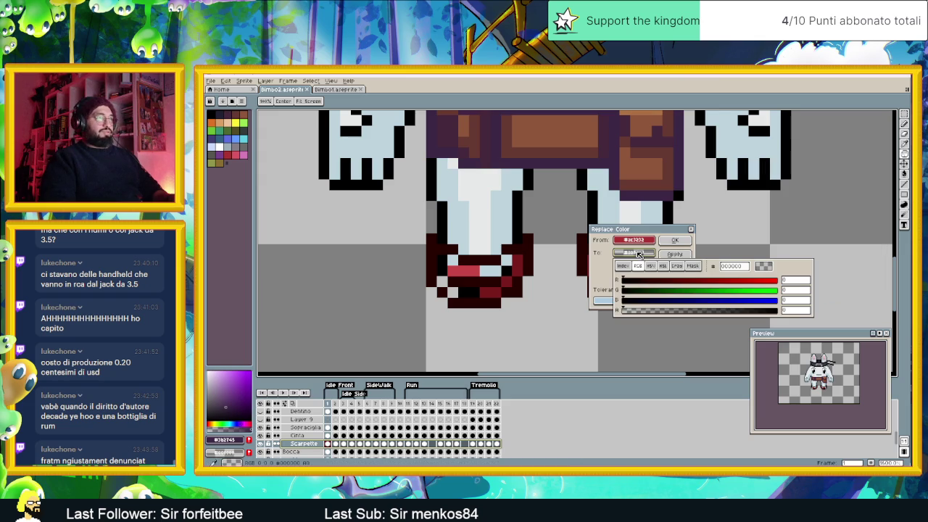
pyautogui.click(624, 266)
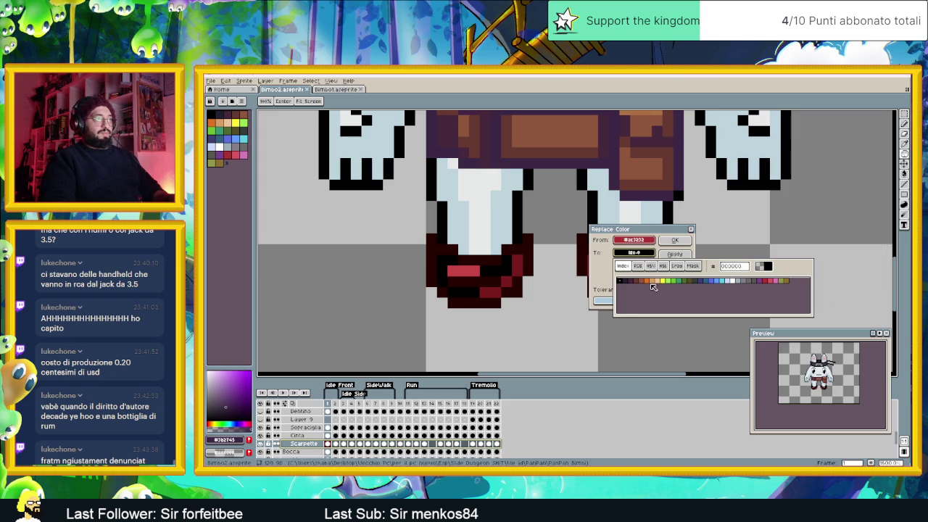
pyautogui.click(649, 283)
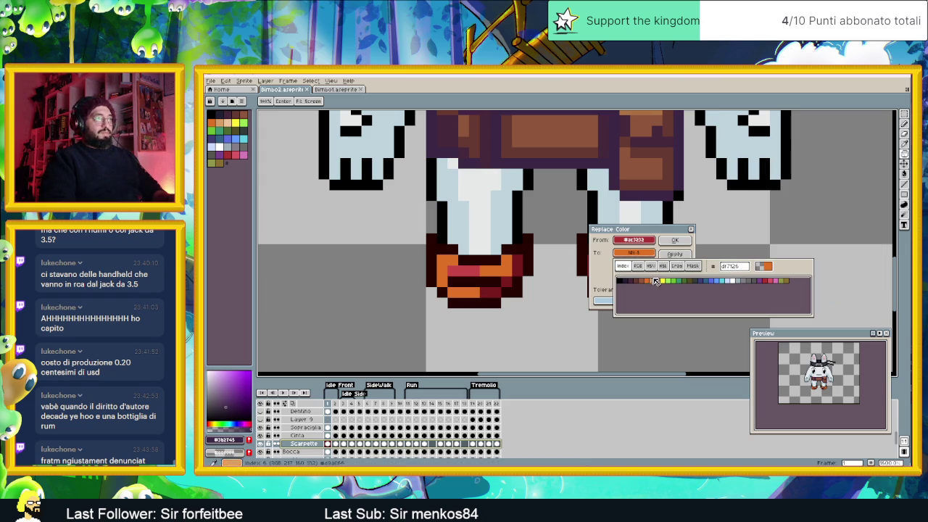
pyautogui.click(675, 255)
# Step: Darken the replacement orange a little using the HSV sliders
pyautogui.moveTo(658, 230)
pyautogui.mouseDown()
pyautogui.moveTo(757, 214)
pyautogui.moveTo(607, 259)
pyautogui.mouseUp()
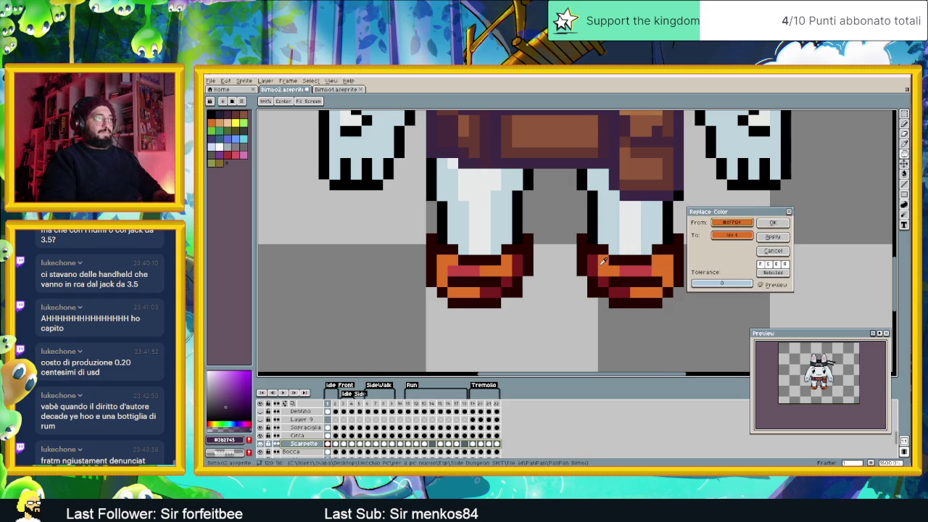
pyautogui.click(732, 235)
pyautogui.click(734, 249)
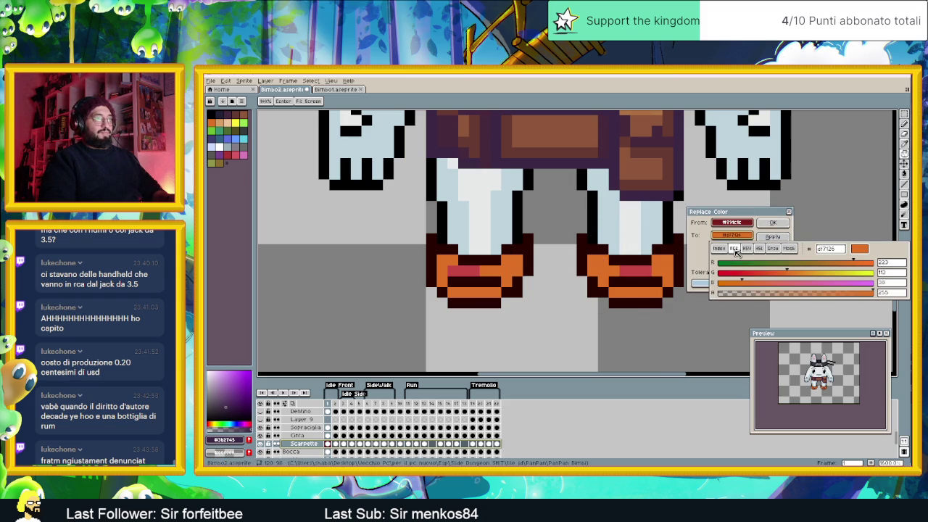
pyautogui.click(746, 248)
pyautogui.click(849, 284)
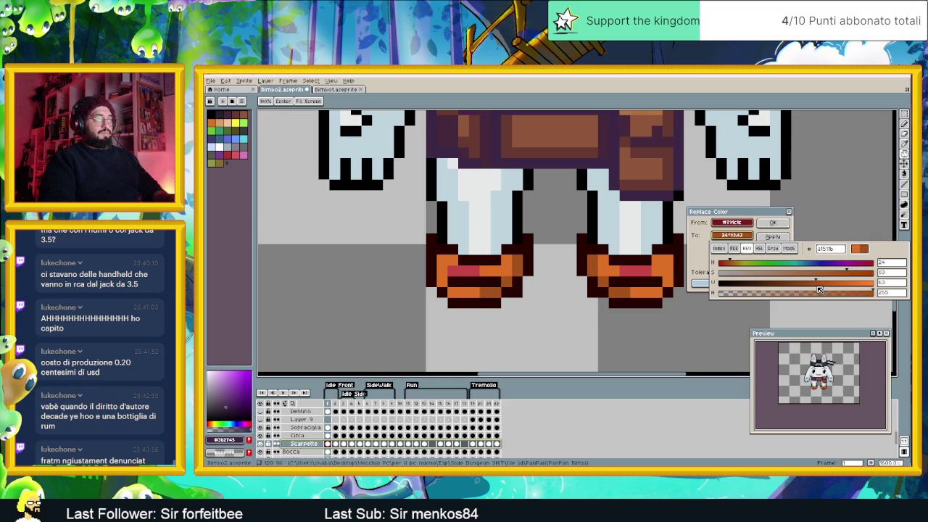
pyautogui.moveTo(818, 286); pyautogui.dragTo(811, 283)
pyautogui.click(773, 236)
# Step: Replace the mid red #c84747 with a lighter, less saturated orange
pyautogui.click(639, 270)
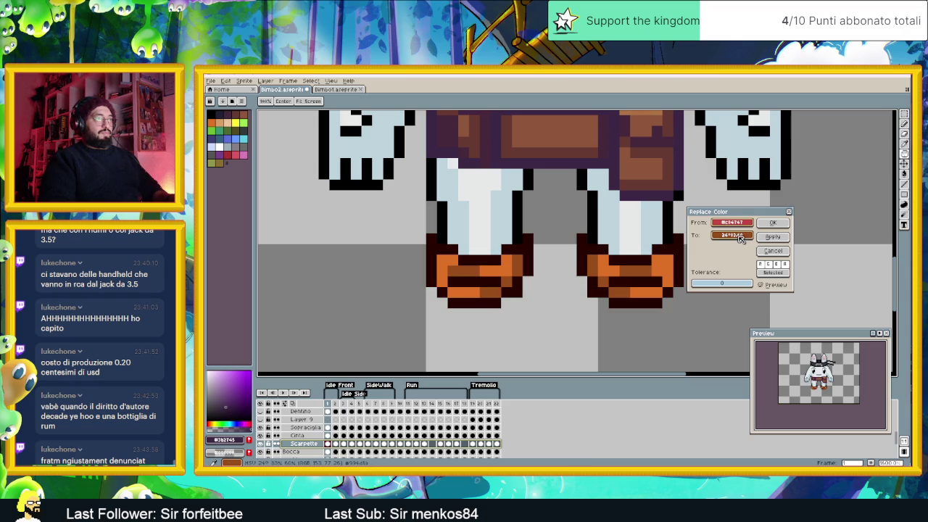
pyautogui.click(733, 235)
pyautogui.moveTo(826, 283)
pyautogui.mouseDown()
pyautogui.moveTo(836, 283)
pyautogui.moveTo(830, 274)
pyautogui.mouseUp()
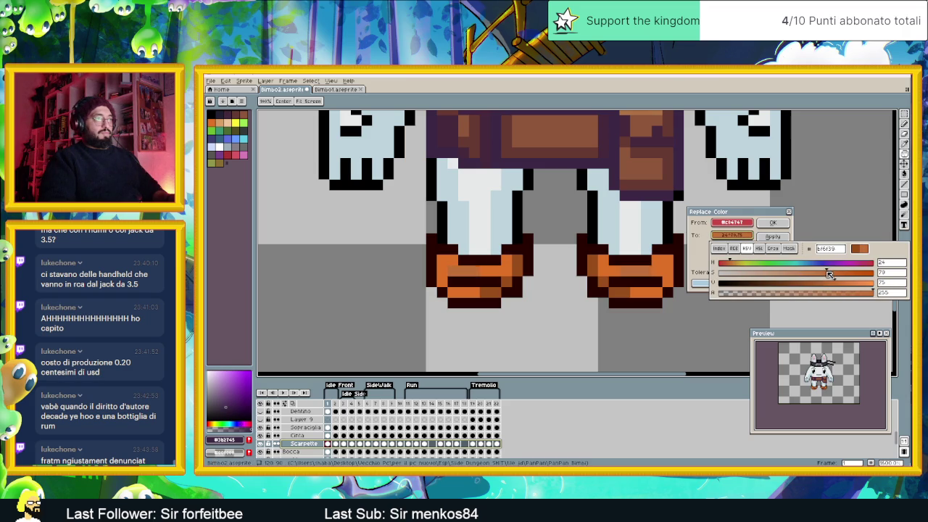
pyautogui.moveTo(840, 283); pyautogui.dragTo(854, 283)
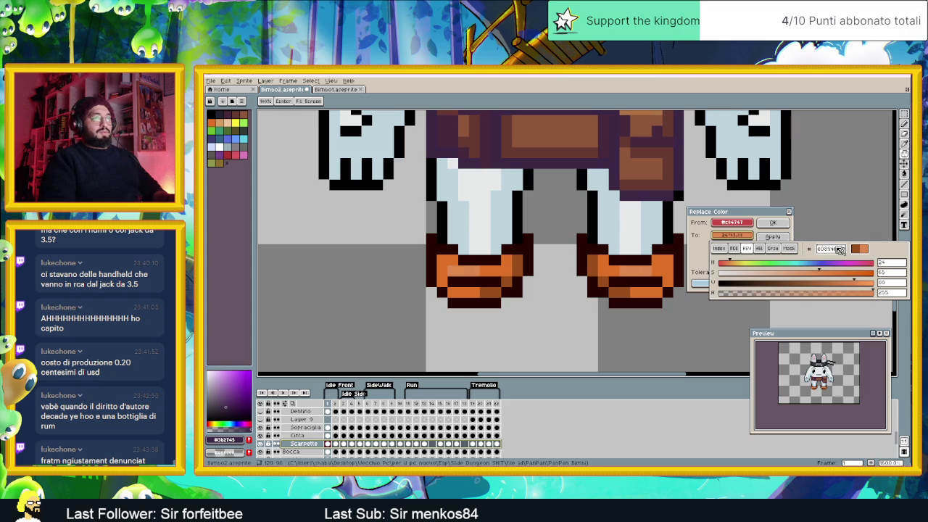
# Step: Replace the shoes' dark outline colour with a dark brown
pyautogui.click(676, 250)
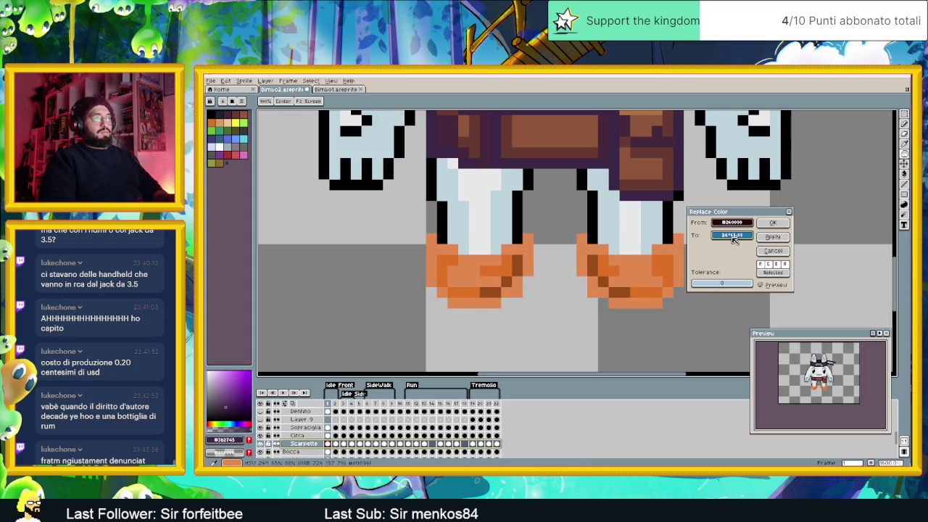
pyautogui.click(734, 240)
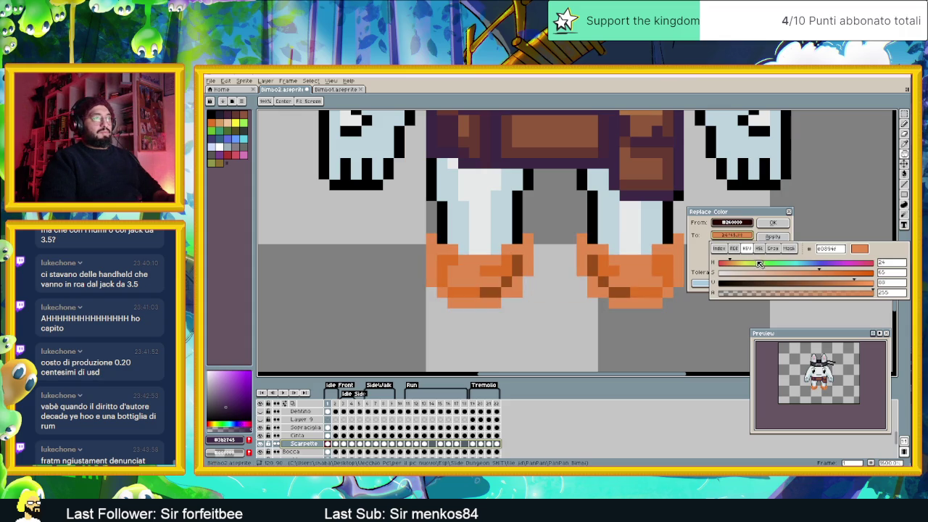
pyautogui.moveTo(831, 282); pyautogui.dragTo(759, 286)
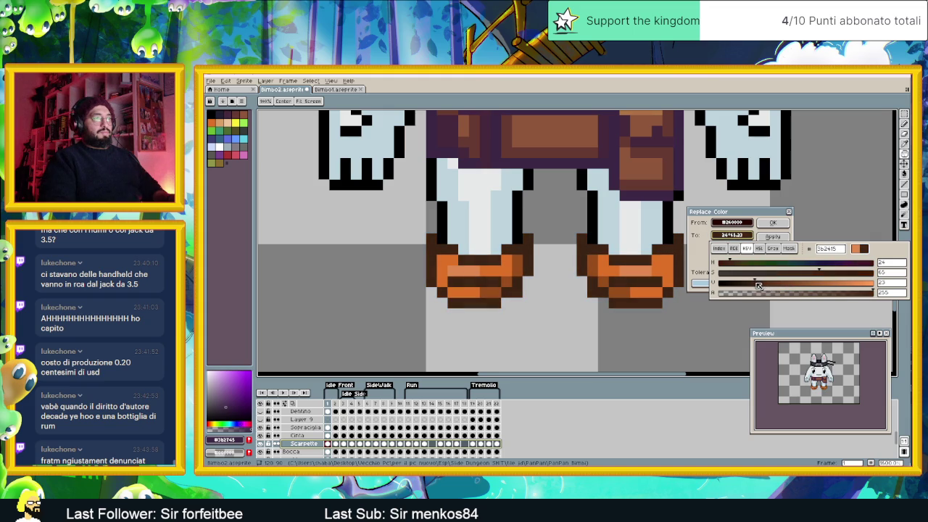
pyautogui.click(638, 311)
# Step: Confirm the orange-and-brown shoe colour replacement, then bring up the Edit menu
pyautogui.scroll(-4, 562, 336)
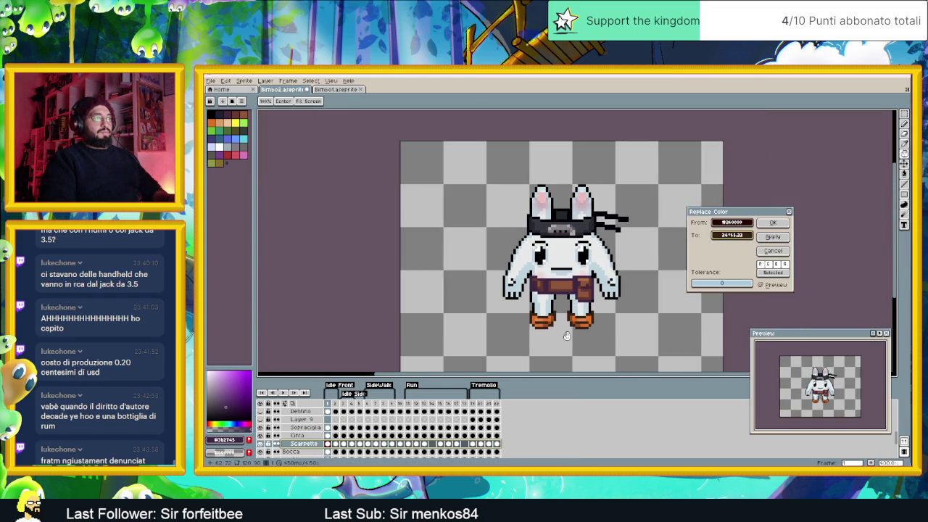
pyautogui.scroll(-1, 567, 335)
pyautogui.scroll(1, 567, 335)
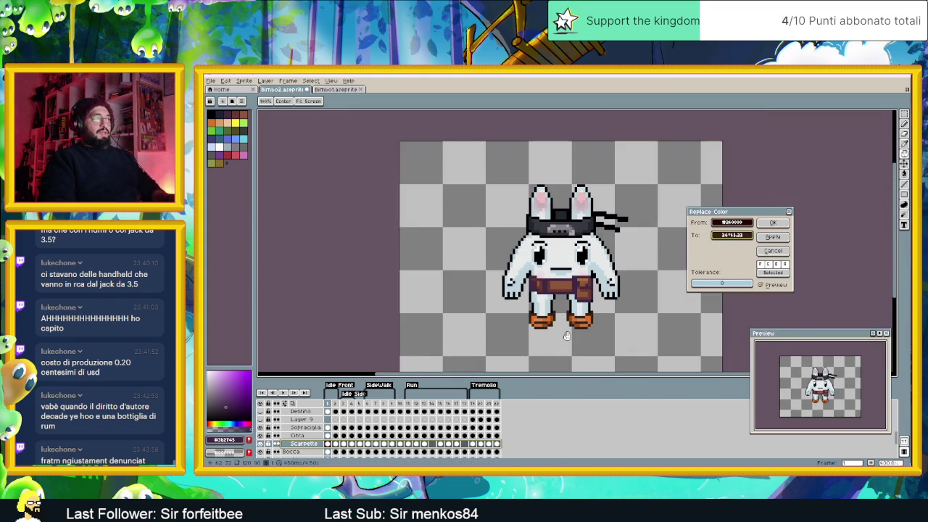
pyautogui.click(773, 223)
pyautogui.scroll(1, 600, 298)
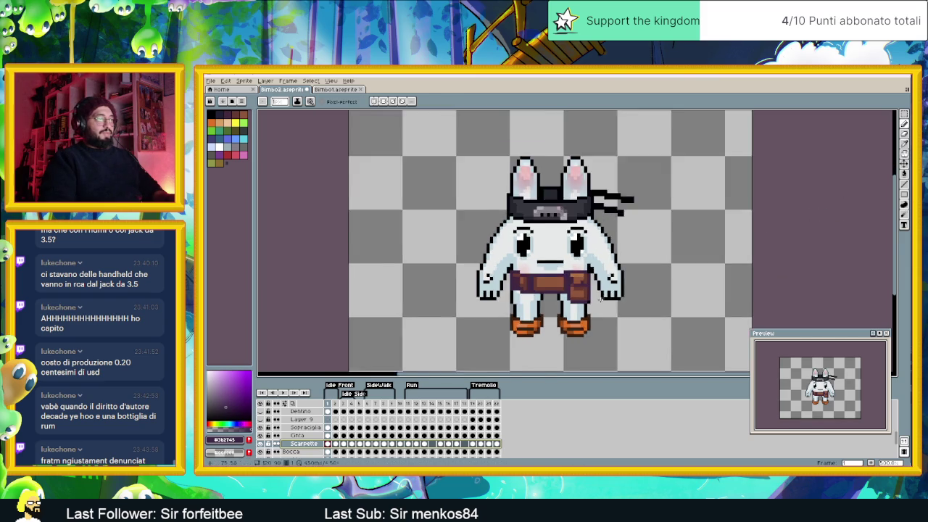
pyautogui.scroll(1, 601, 299)
pyautogui.click(227, 81)
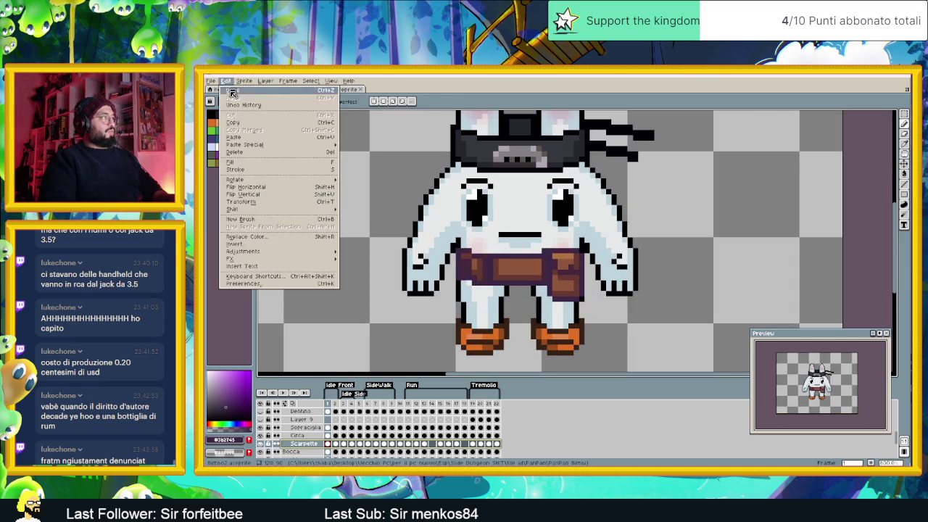
pyautogui.moveTo(243, 251)
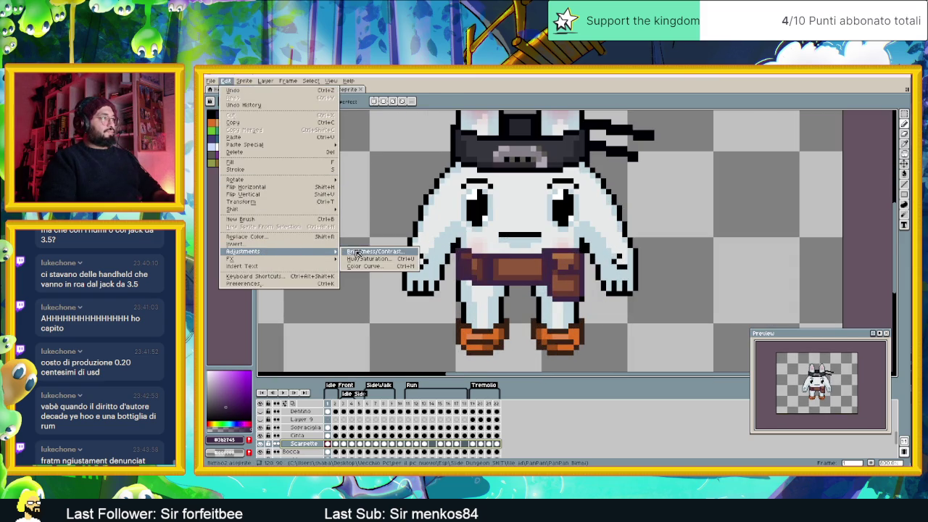
# Step: Apply Hue/Saturation with hue unchanged and Saturation -40, muting the shoes to brown
pyautogui.click(383, 259)
pyautogui.moveTo(600, 229); pyautogui.dragTo(580, 230)
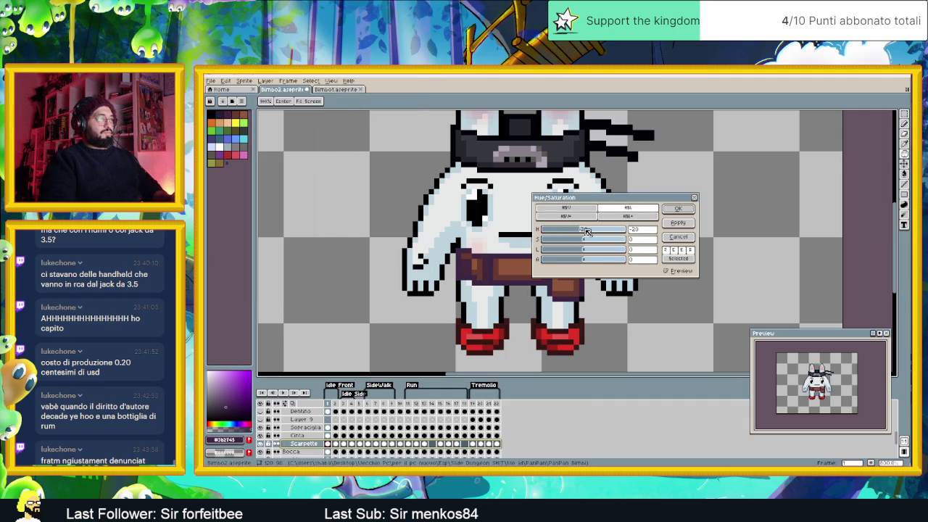
pyautogui.moveTo(587, 231); pyautogui.dragTo(588, 231)
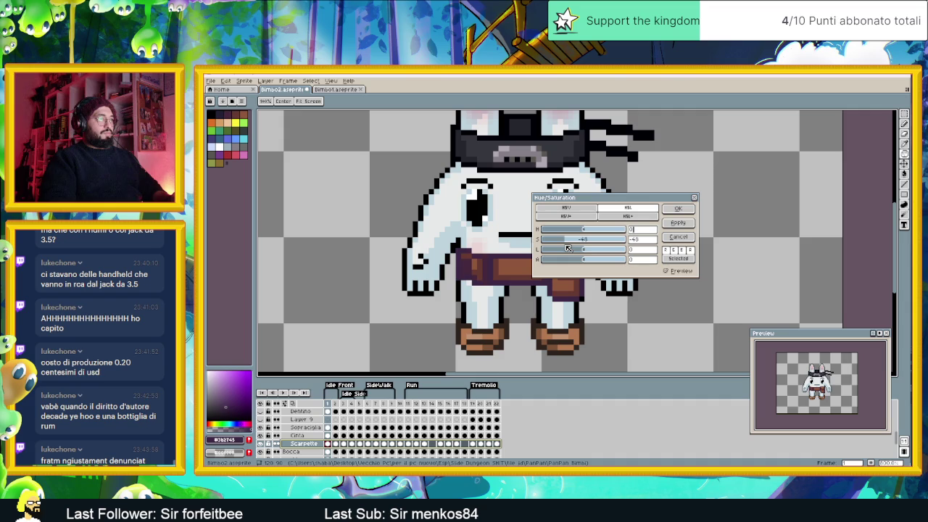
pyautogui.click(678, 209)
pyautogui.scroll(-1, 651, 238)
# Step: Play the animation, stop on side-walk frame 17, zoom in, and select its Cinta belt cel
pyautogui.scroll(-1, 652, 238)
pyautogui.scroll(-1, 651, 238)
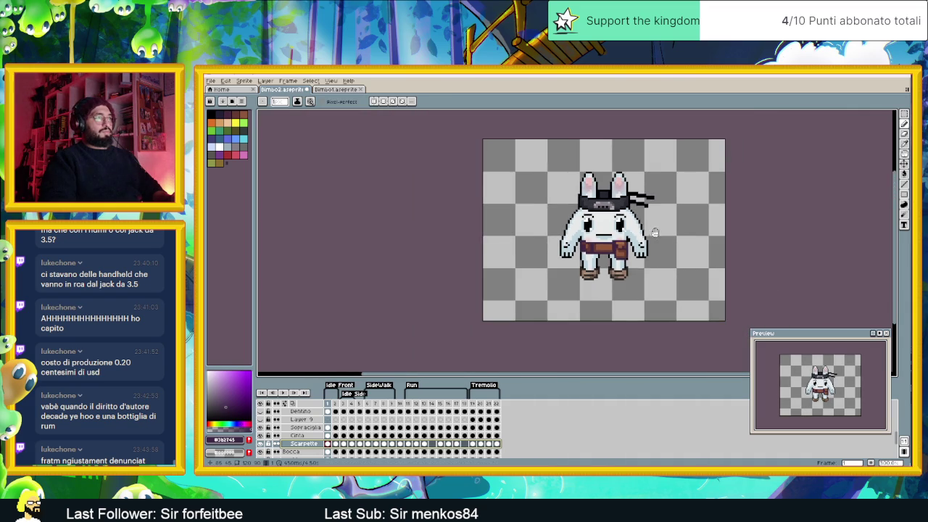
pyautogui.scroll(-1, 652, 237)
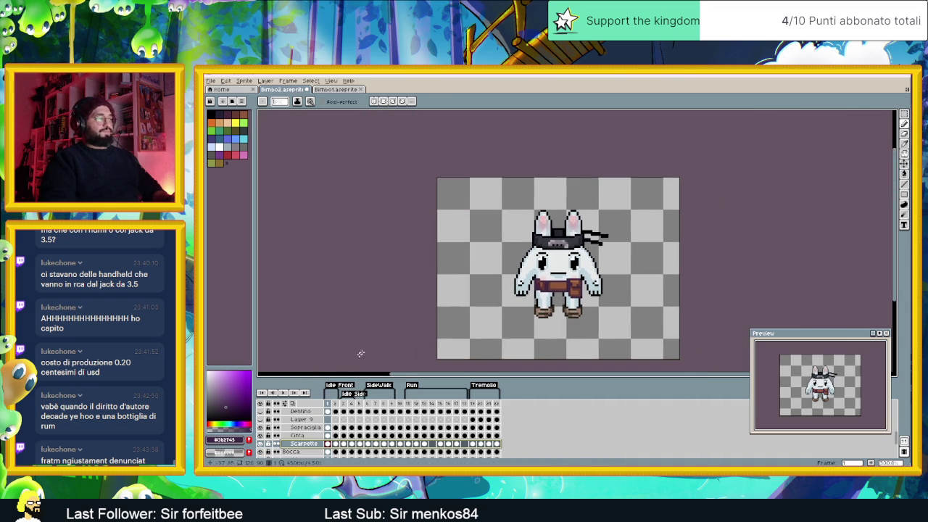
pyautogui.click(295, 392)
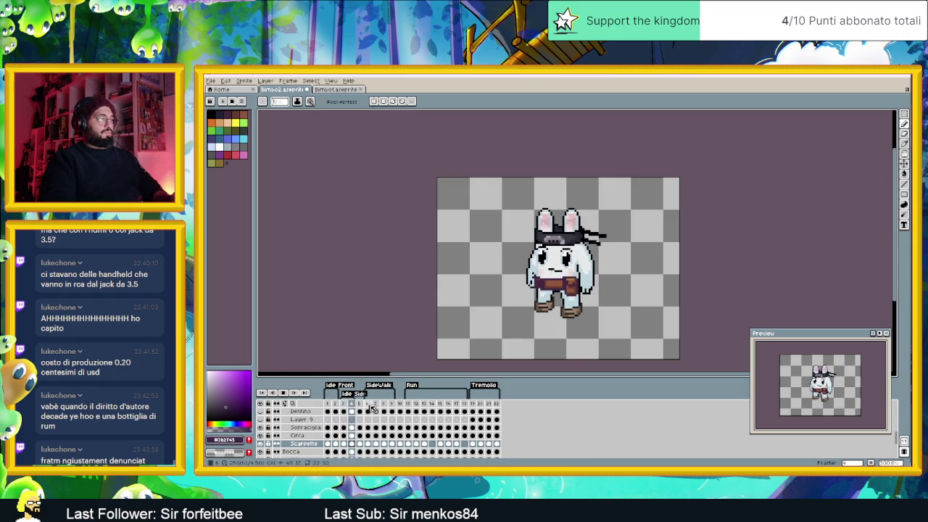
pyautogui.click(367, 407)
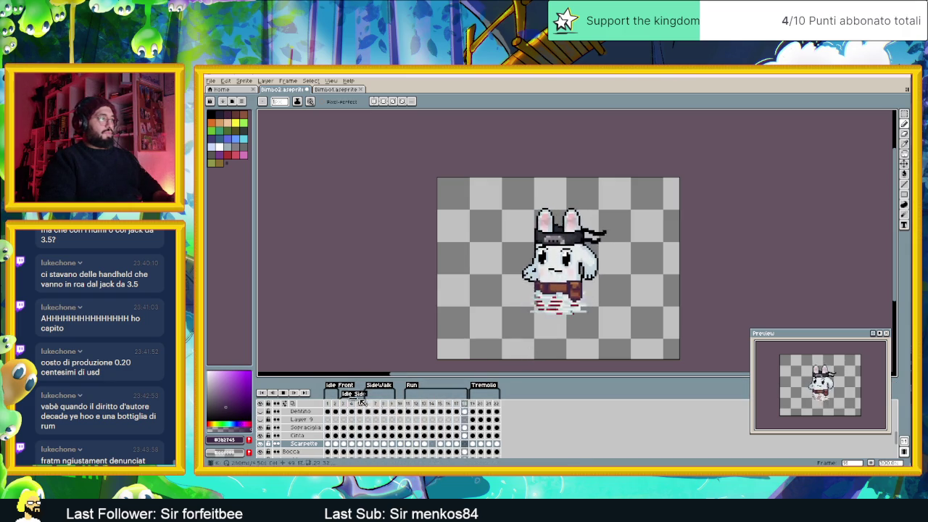
pyautogui.click(283, 392)
pyautogui.press('+')
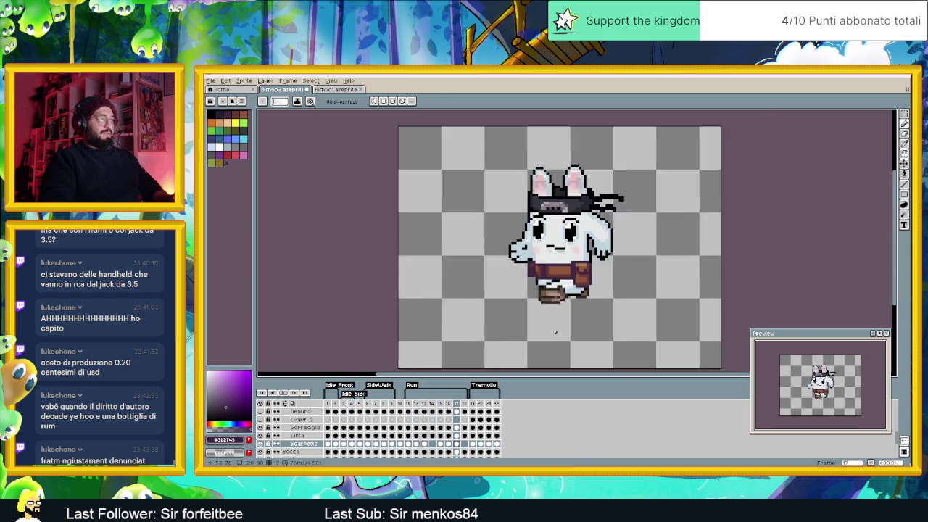
pyautogui.click(456, 435)
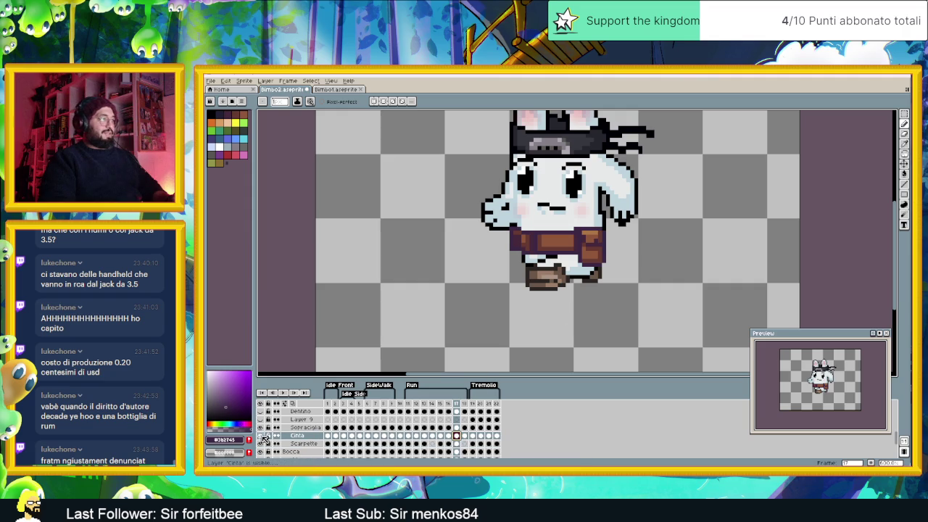
# Step: Toggle the Cinta and Sopracciglia layers' visibility, then move to frame 18
pyautogui.click(261, 435)
pyautogui.click(262, 435)
pyautogui.click(261, 428)
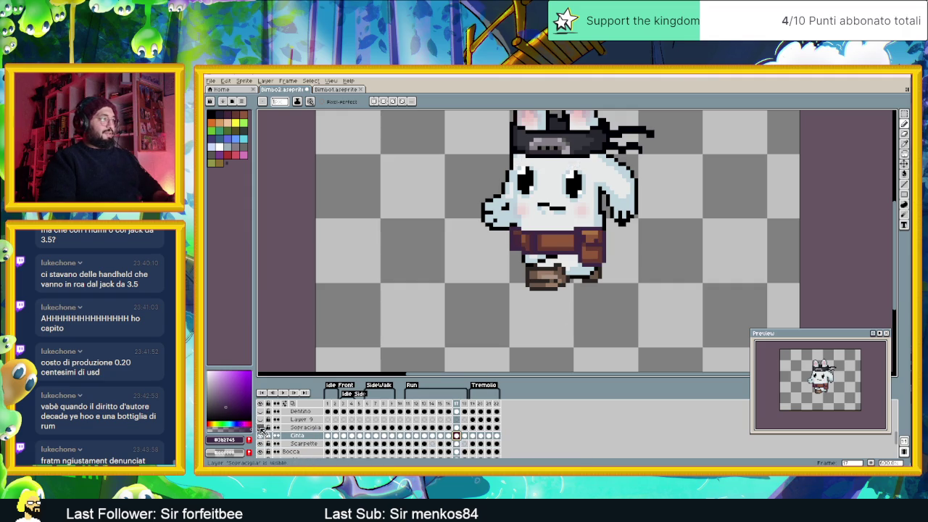
pyautogui.click(464, 435)
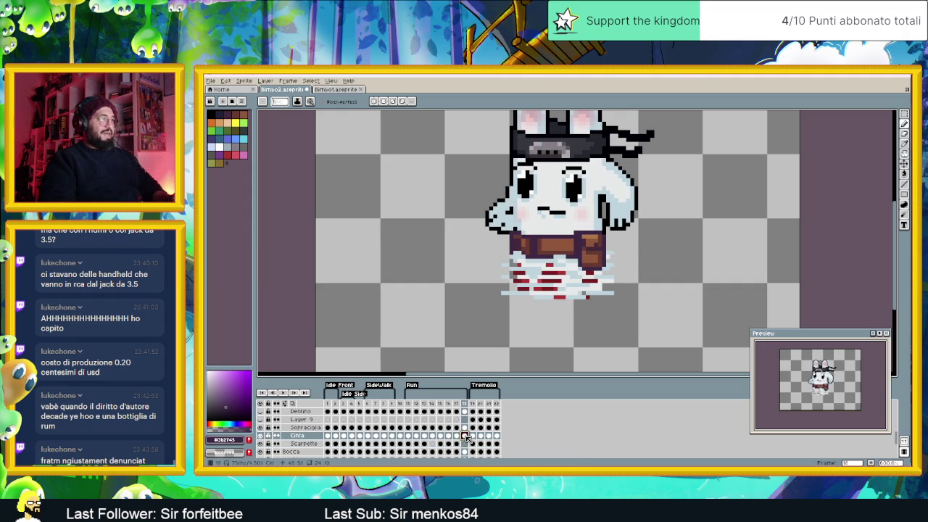
# Step: Zoom in on frame 18's red streaks and toggle the Copricapo hat layer off and on
pyautogui.scroll(2, 264, 428)
pyautogui.scroll(1, 264, 428)
pyautogui.scroll(1, 264, 427)
pyautogui.scroll(-2, 264, 427)
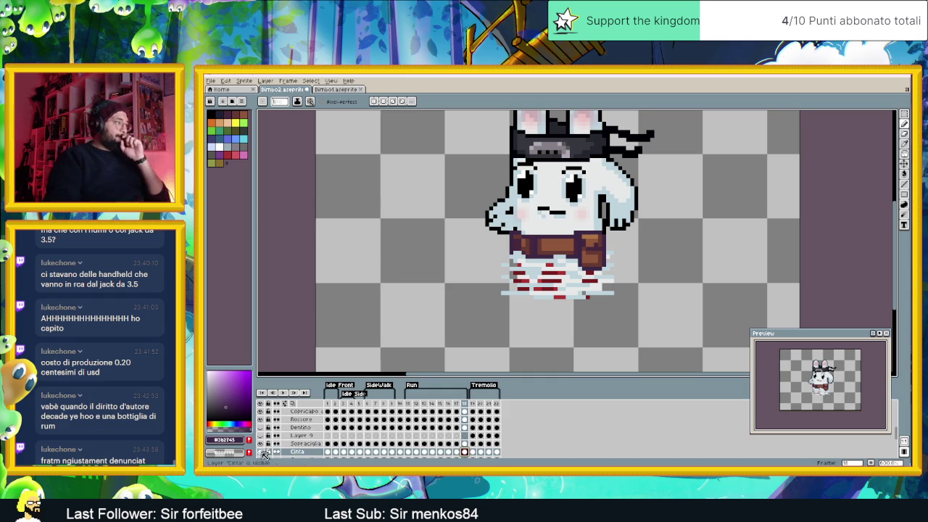
pyautogui.scroll(1, 264, 452)
pyautogui.scroll(1, 264, 452)
pyautogui.click(260, 428)
pyautogui.click(260, 428)
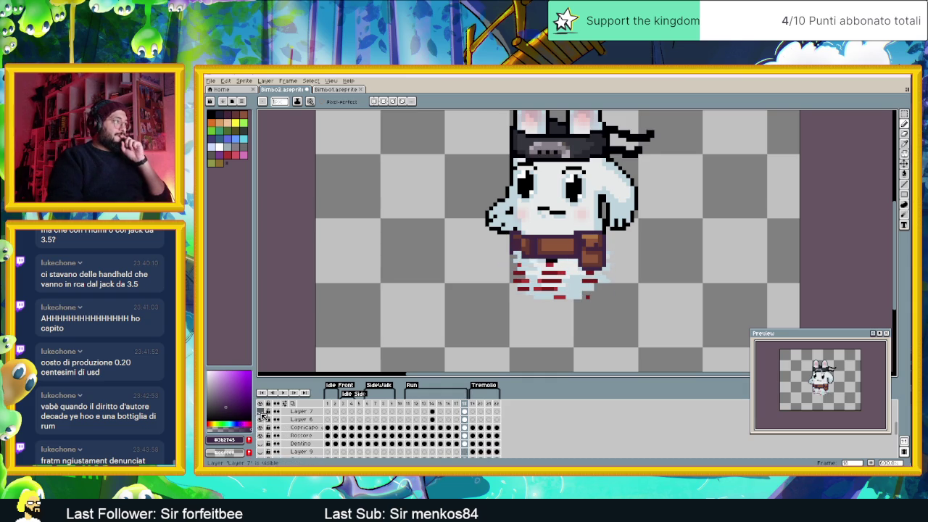
# Step: Trace the red streaks to Layer 8 by toggling layers, then select Layer 8
pyautogui.scroll(1, 263, 416)
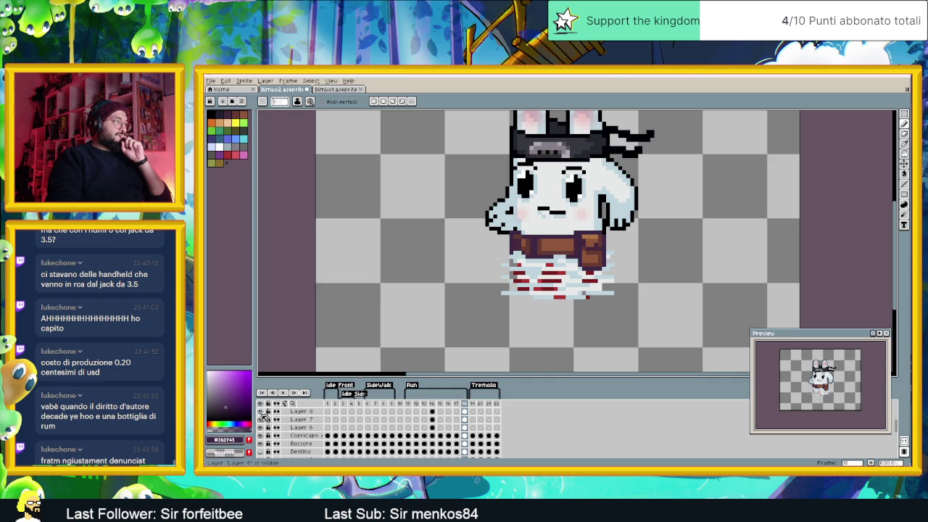
pyautogui.click(261, 419)
pyautogui.click(261, 419)
pyautogui.click(261, 411)
pyautogui.click(261, 411)
pyautogui.click(261, 411)
pyautogui.click(261, 411)
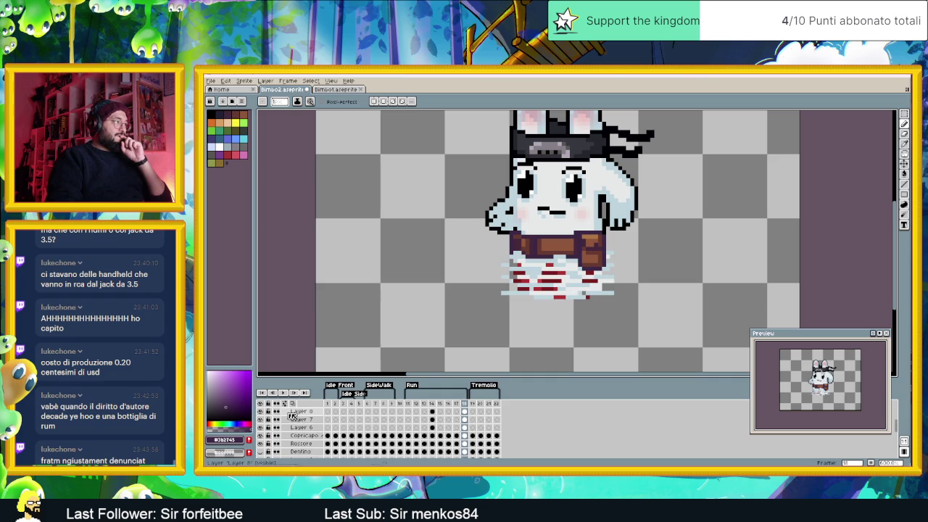
pyautogui.click(295, 411)
pyautogui.scroll(3, 527, 310)
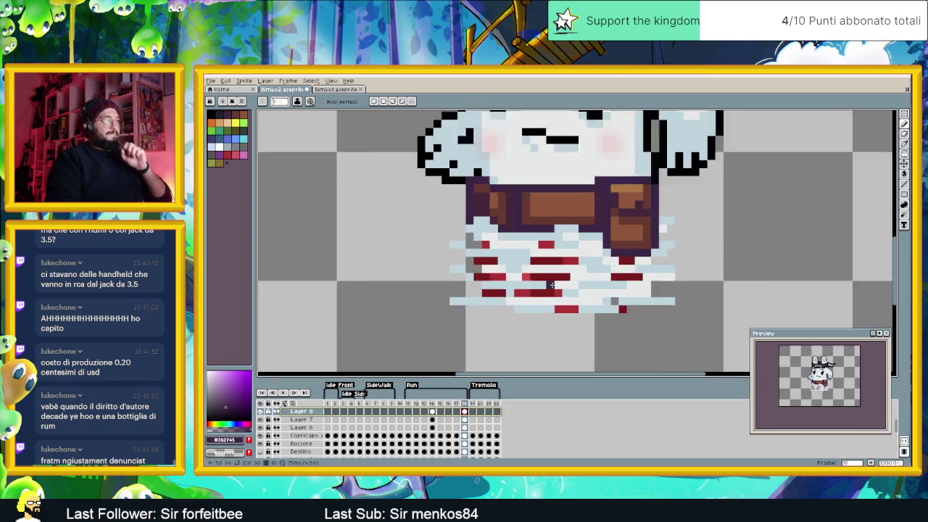
# Step: Sample the shoe brown on frame 1 and begin repainting frame 14's red streak with it
pyautogui.scroll(2, 527, 310)
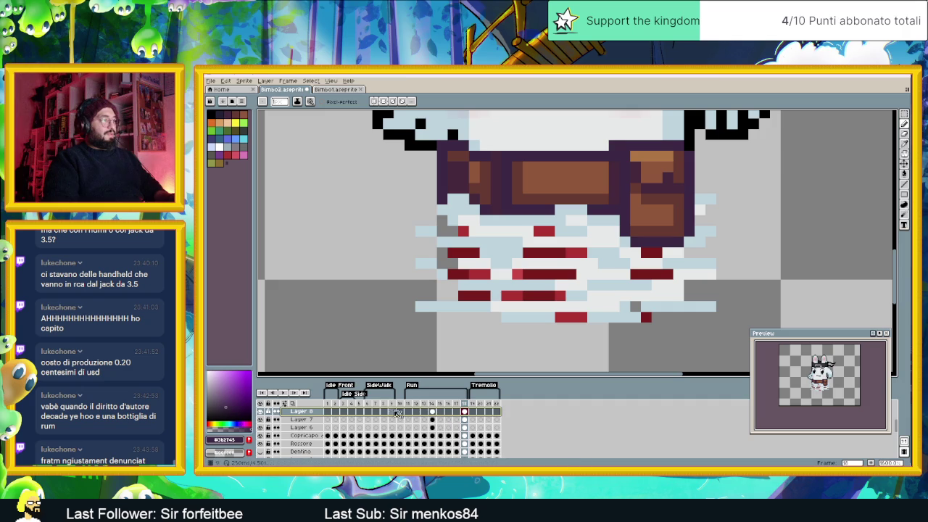
pyautogui.click(432, 411)
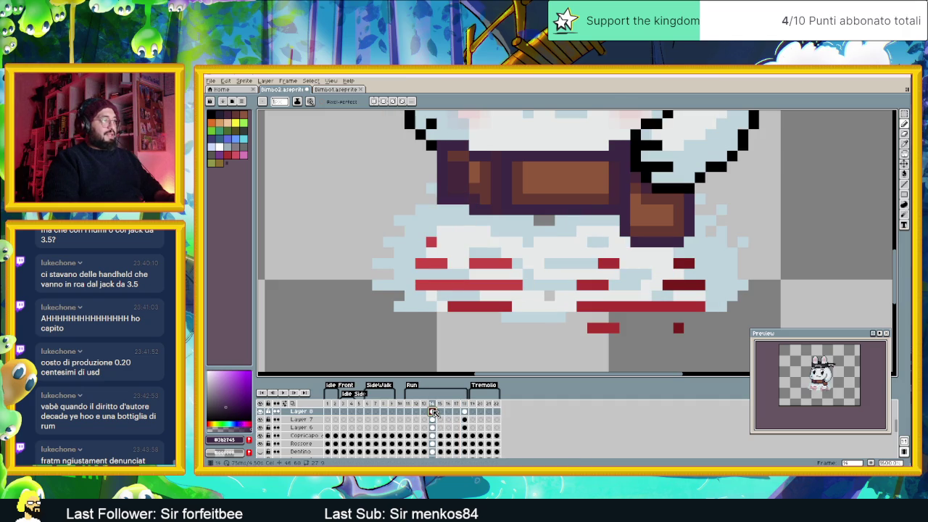
pyautogui.click(328, 411)
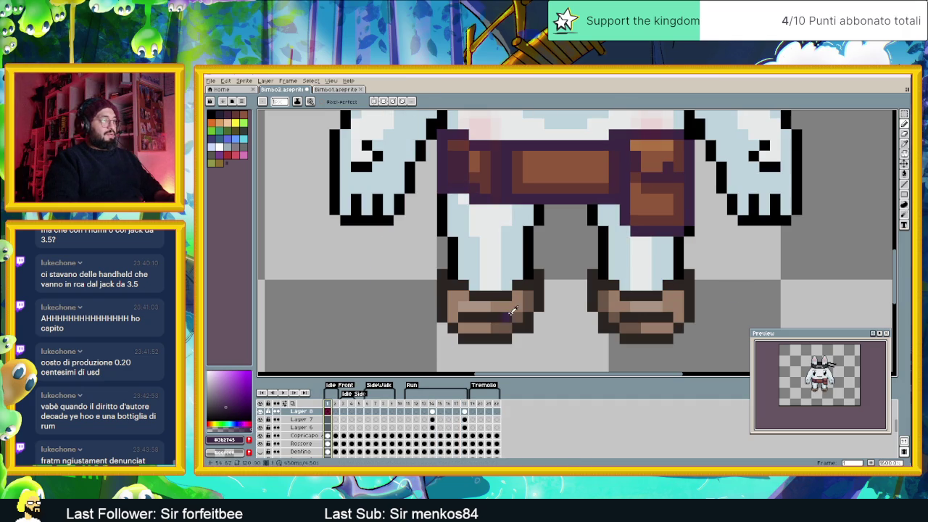
pyautogui.press('alt')
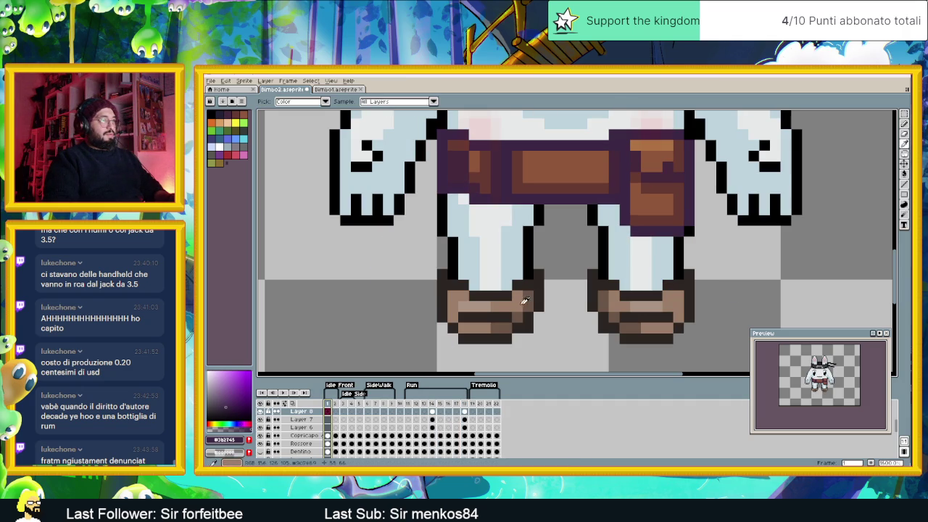
pyautogui.keyDown('alt'); pyautogui.click(522, 301); pyautogui.keyUp('alt')
pyautogui.click(433, 403)
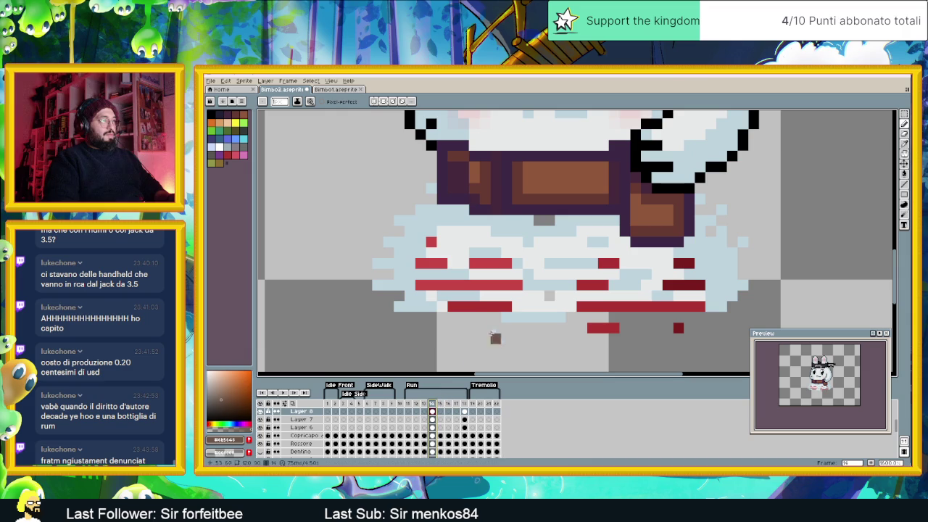
pyautogui.moveTo(506, 307); pyautogui.dragTo(454, 308)
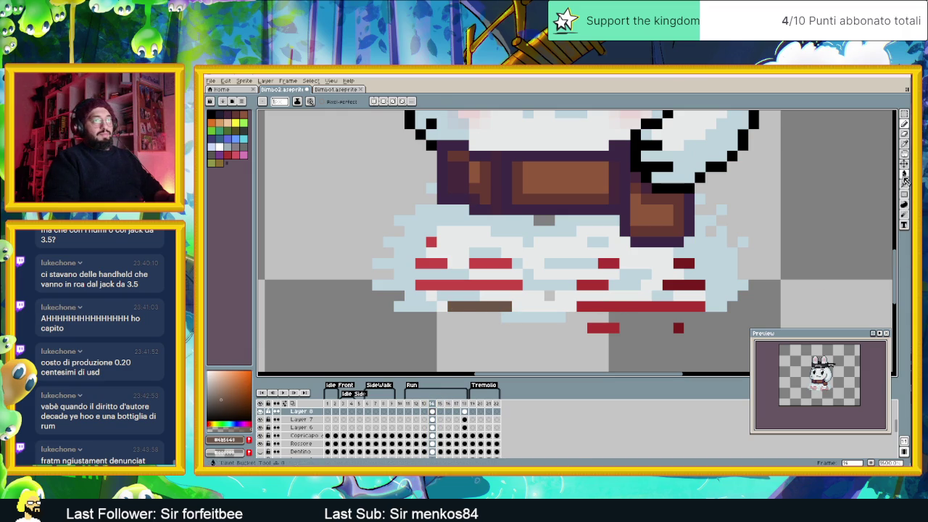
# Step: Bucket-fill frame 14's red streak row and two red blocks with the shoe brown
pyautogui.press('g')
pyautogui.click(656, 306)
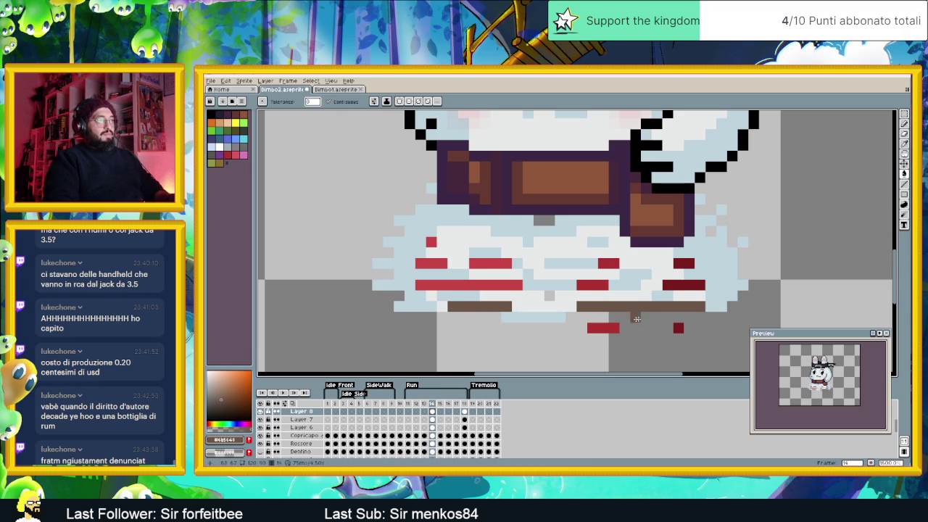
pyautogui.click(608, 327)
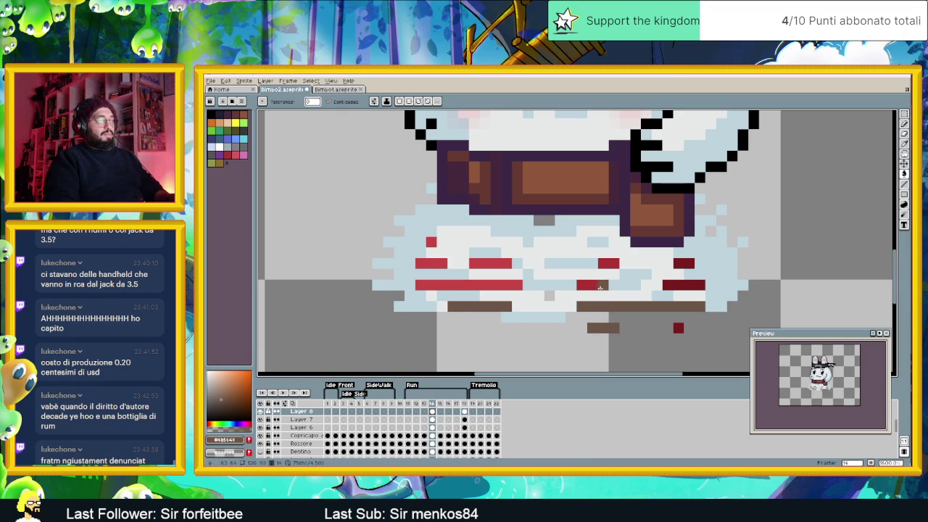
pyautogui.moveTo(625, 348); pyautogui.dragTo(533, 287)
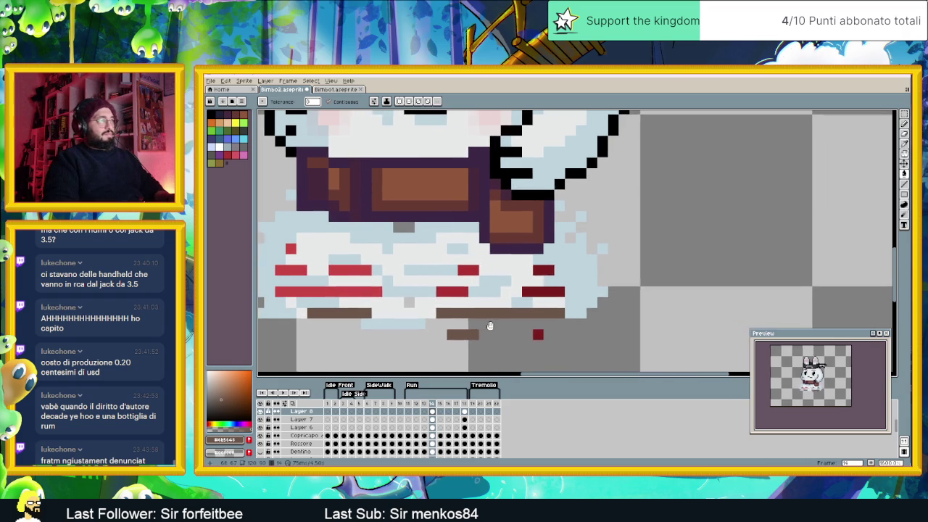
pyautogui.click(538, 266)
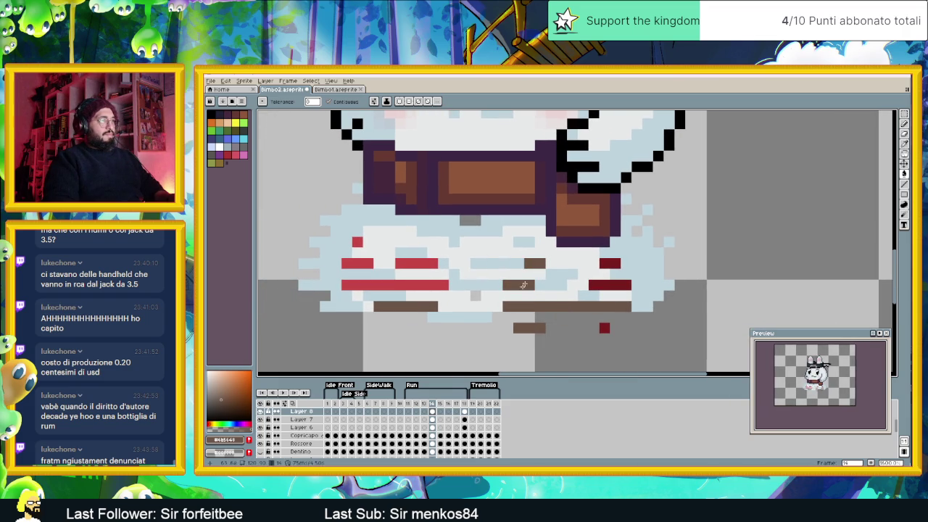
# Step: Sample the lighter shoe tan on frame 1 and fill four trail segments on frame 14 with it
pyautogui.click(328, 410)
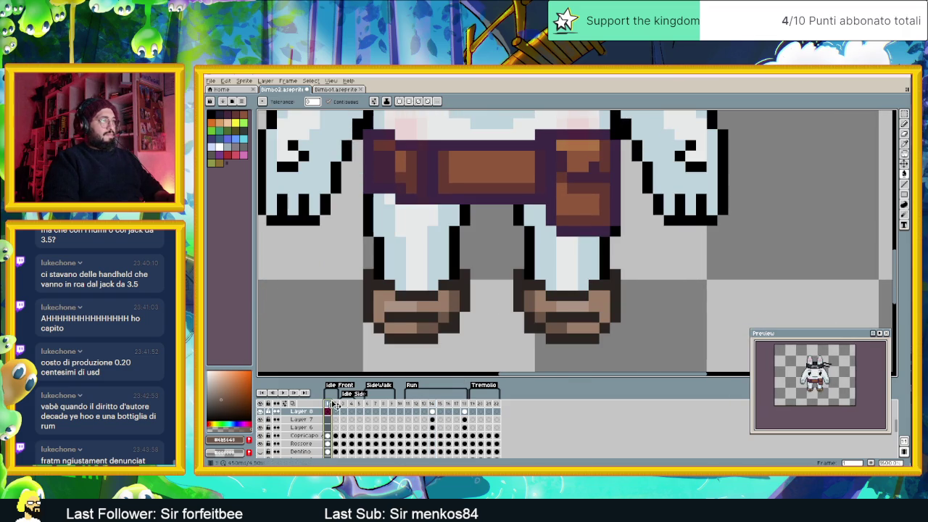
pyautogui.press('i')
pyautogui.click(431, 307)
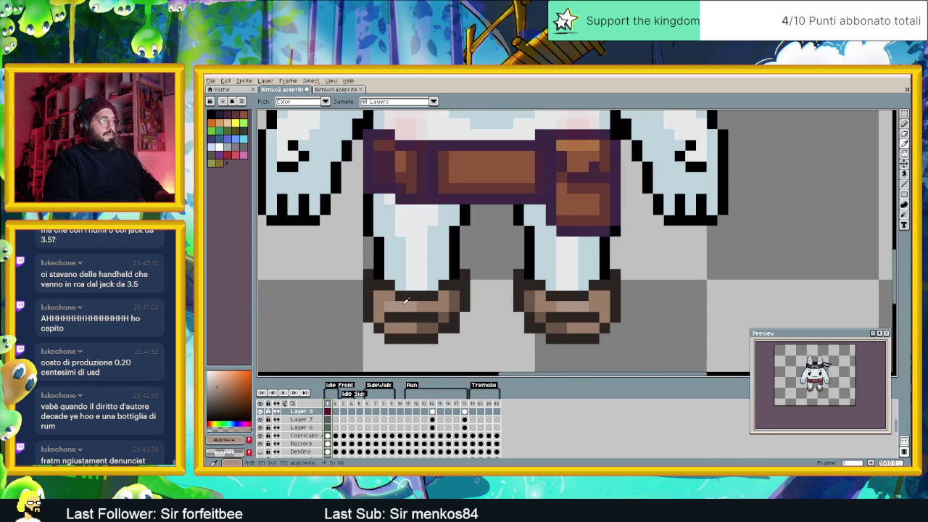
pyautogui.press('g')
pyautogui.click(434, 410)
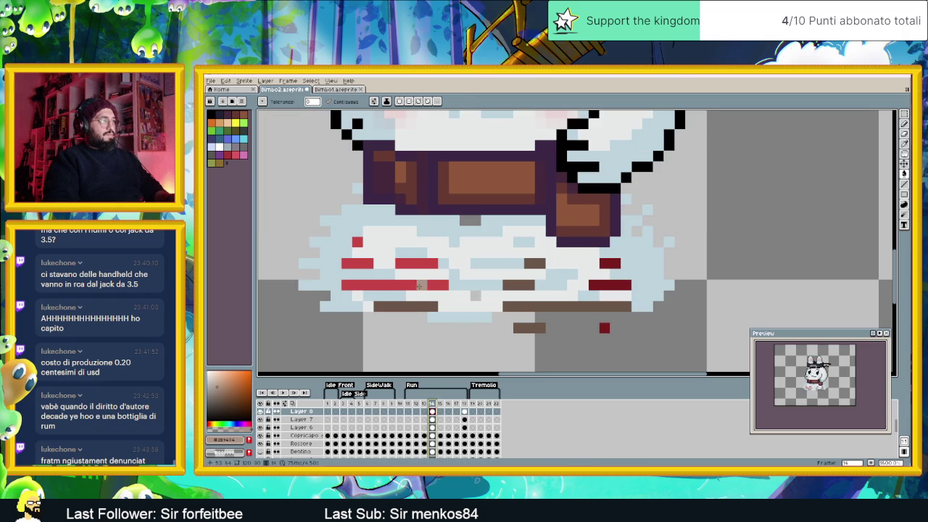
pyautogui.click(418, 286)
pyautogui.click(417, 263)
pyautogui.click(357, 263)
pyautogui.click(357, 242)
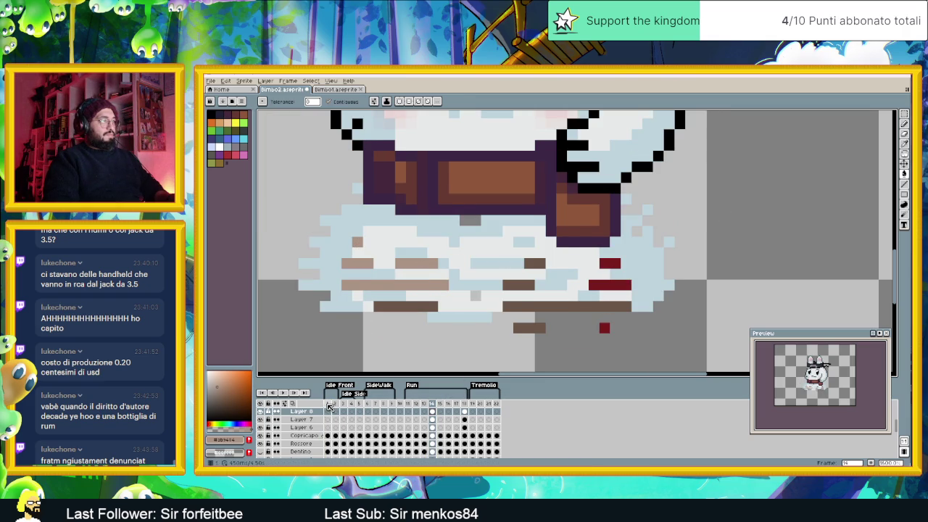
# Step: Compare with frame 1, then fill one red block tan and the lower block brown
pyautogui.click(329, 407)
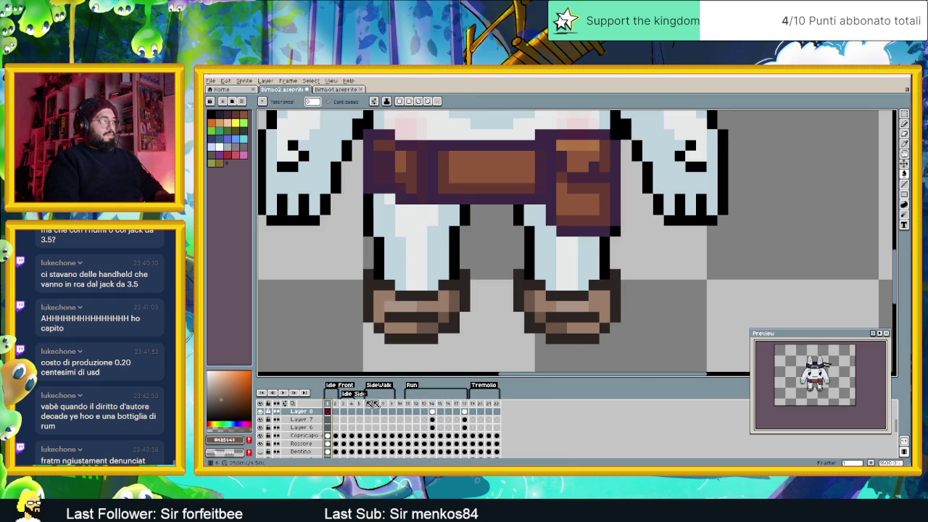
pyautogui.click(431, 404)
pyautogui.click(608, 263)
pyautogui.click(605, 328)
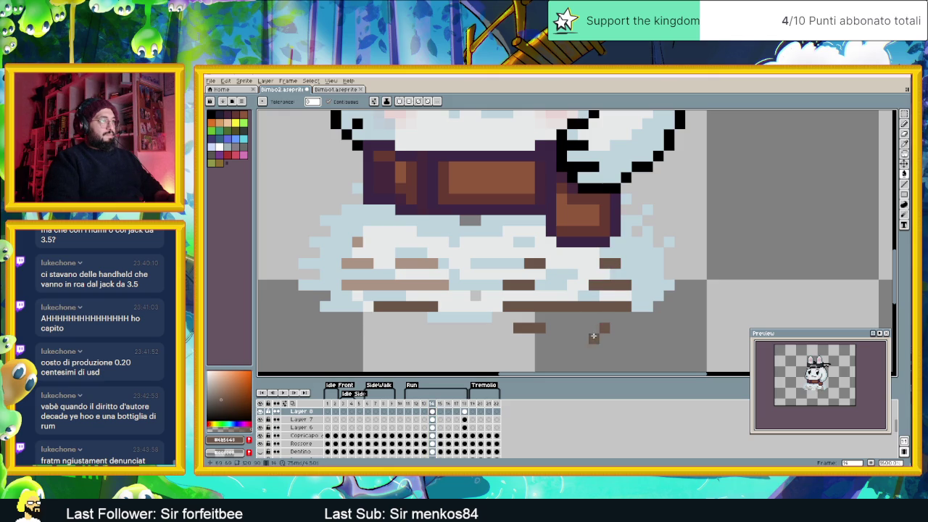
# Step: Resample both shoe browns and refill the trail's streaks with the lighter brown, then view frame 18
pyautogui.click(328, 411)
pyautogui.press('alt')
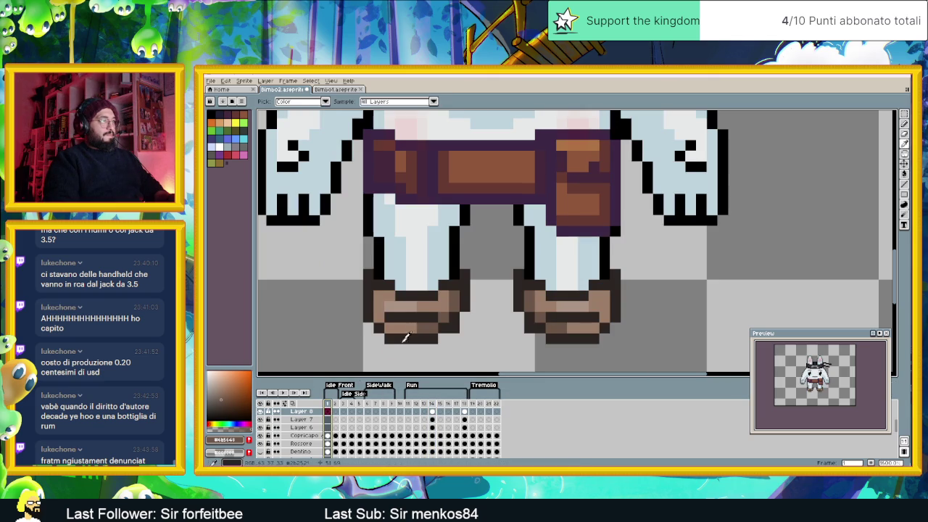
pyautogui.click(436, 324)
pyautogui.click(436, 297)
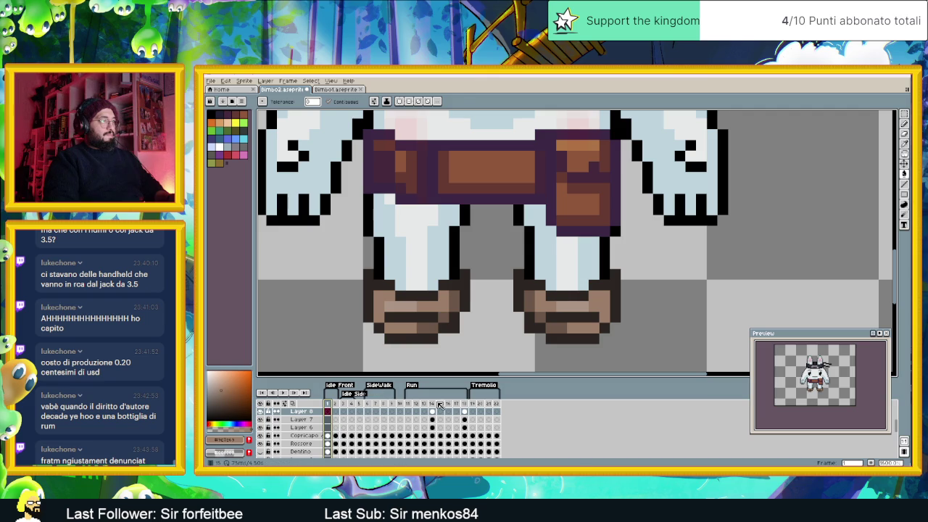
pyautogui.click(437, 404)
pyautogui.click(509, 286)
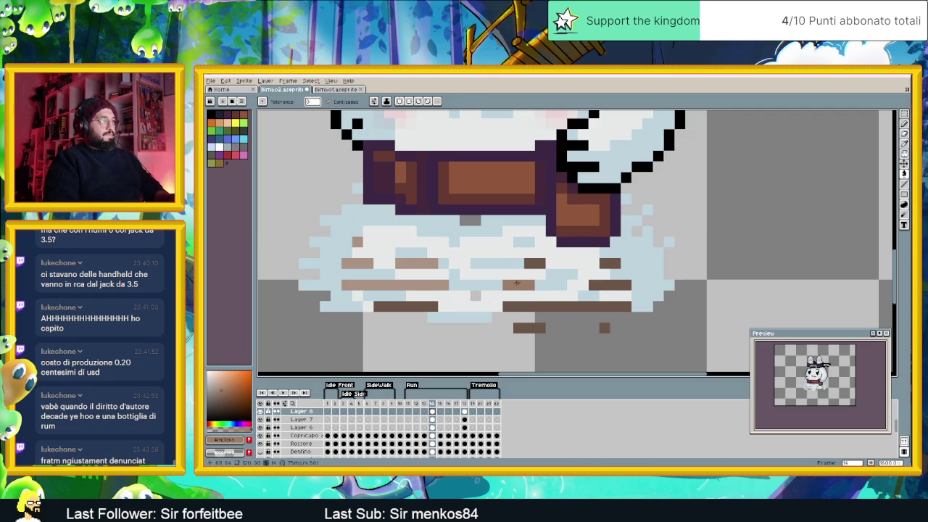
pyautogui.click(420, 307)
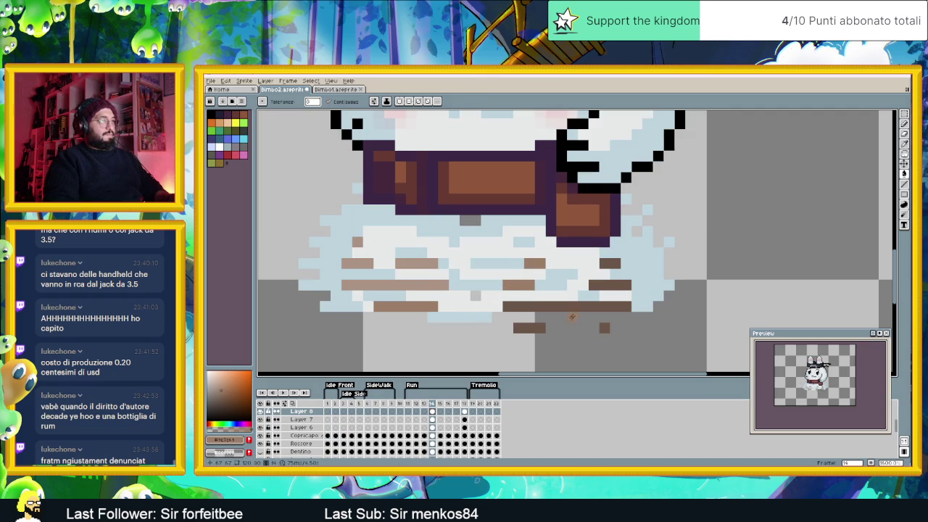
pyautogui.click(606, 285)
pyautogui.click(610, 264)
pyautogui.scroll(-2, 599, 303)
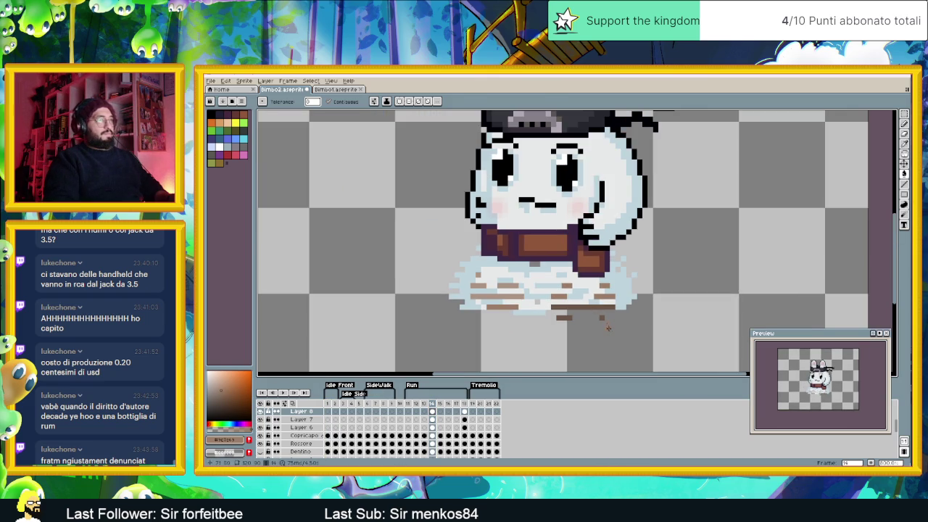
pyautogui.click(465, 408)
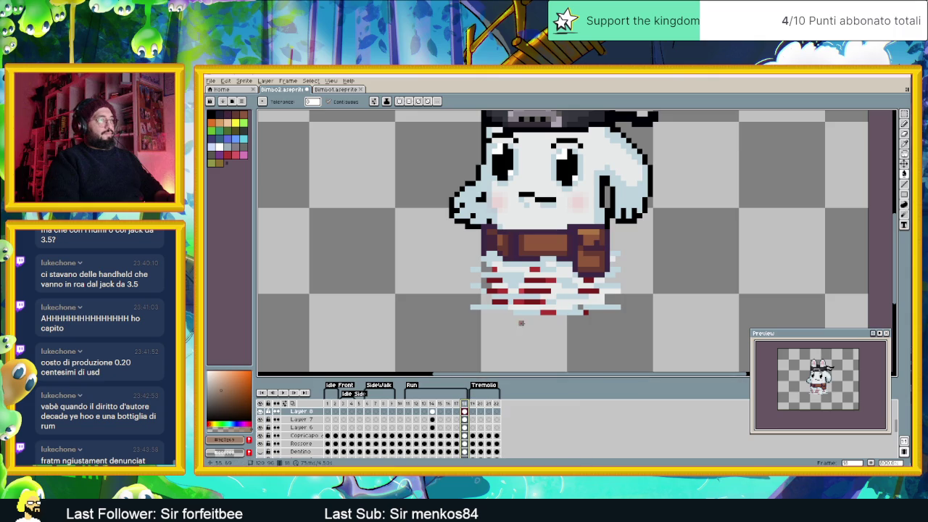
# Step: Bucket-fill the first red trail pixels on frame 18 and undo a stray full-canvas fill
pyautogui.scroll(2, 521, 293)
pyautogui.click(485, 282)
pyautogui.click(510, 302)
pyautogui.click(558, 302)
pyautogui.click(578, 260)
pyautogui.click(567, 261)
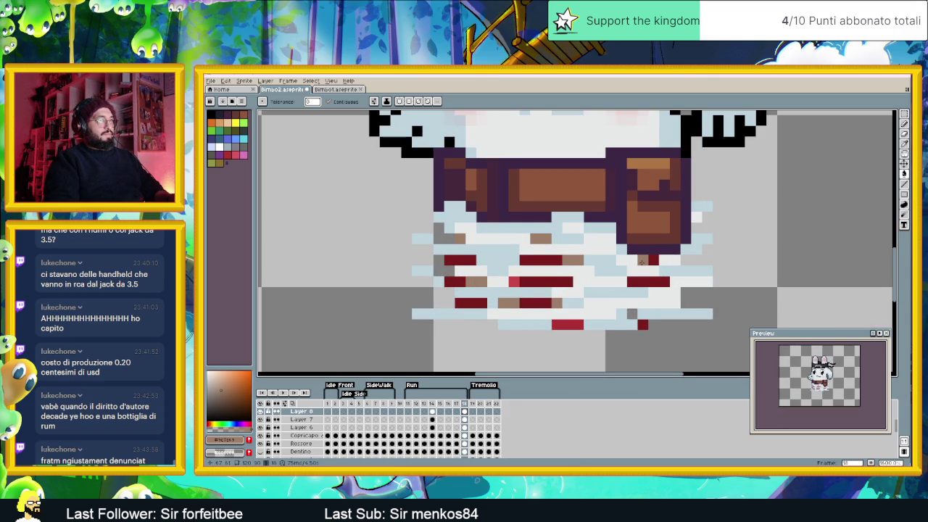
pyautogui.click(564, 335)
pyautogui.click(567, 324)
pyautogui.hotkey('ctrl', 'z')
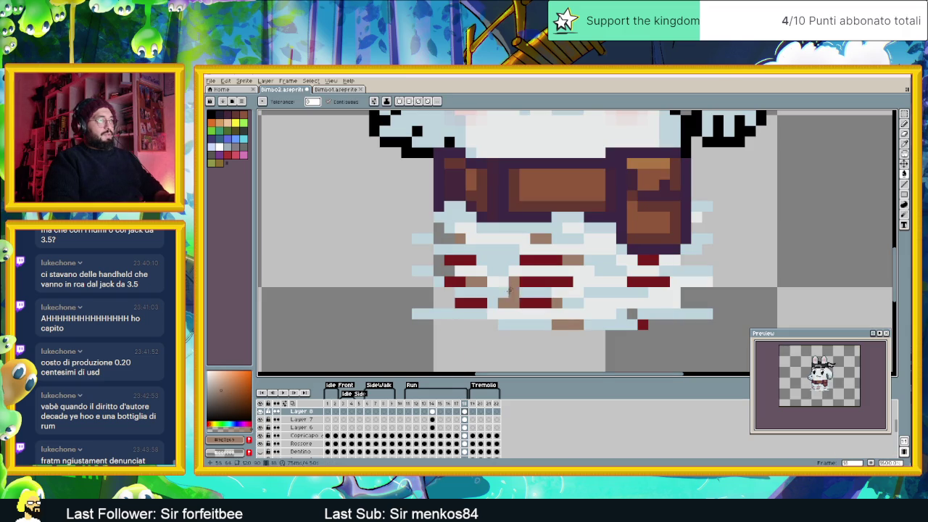
# Step: Eyedropper the brown from frame 14, then return to frame 18 with the paint bucket
pyautogui.click(430, 408)
pyautogui.press('i')
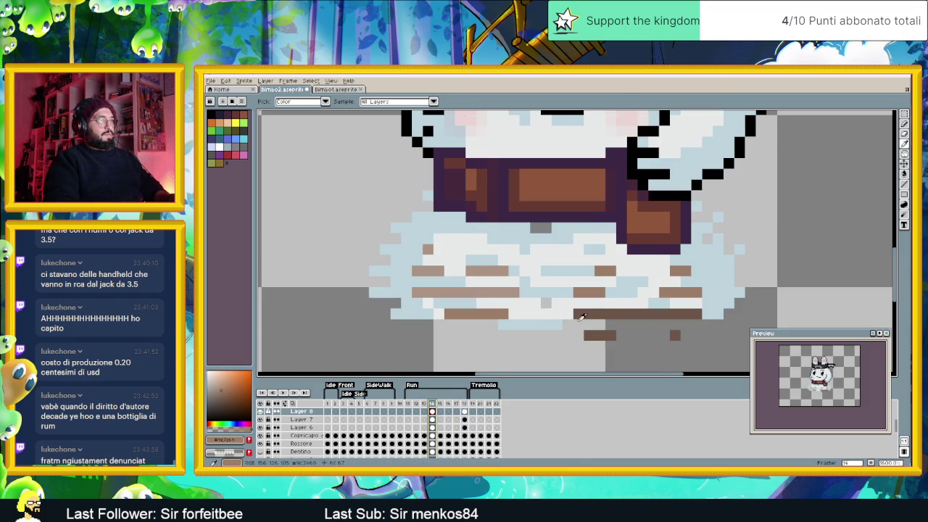
pyautogui.press('g')
pyautogui.click(465, 411)
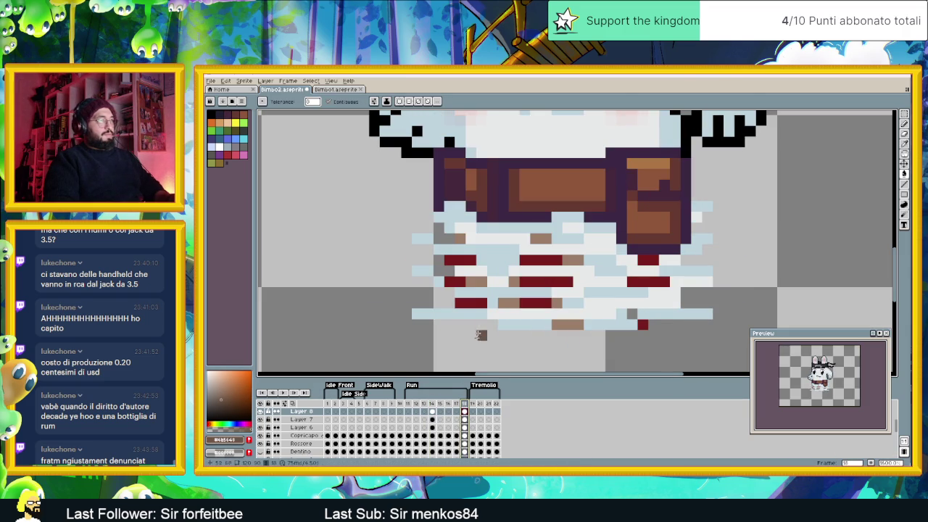
# Step: Fill the upper and lower red streaks on frame 18 with brown, correcting with undo and redo
pyautogui.click(481, 303)
pyautogui.click(467, 283)
pyautogui.click(460, 261)
pyautogui.click(460, 239)
pyautogui.click(533, 240)
pyautogui.click(569, 261)
pyautogui.click(530, 281)
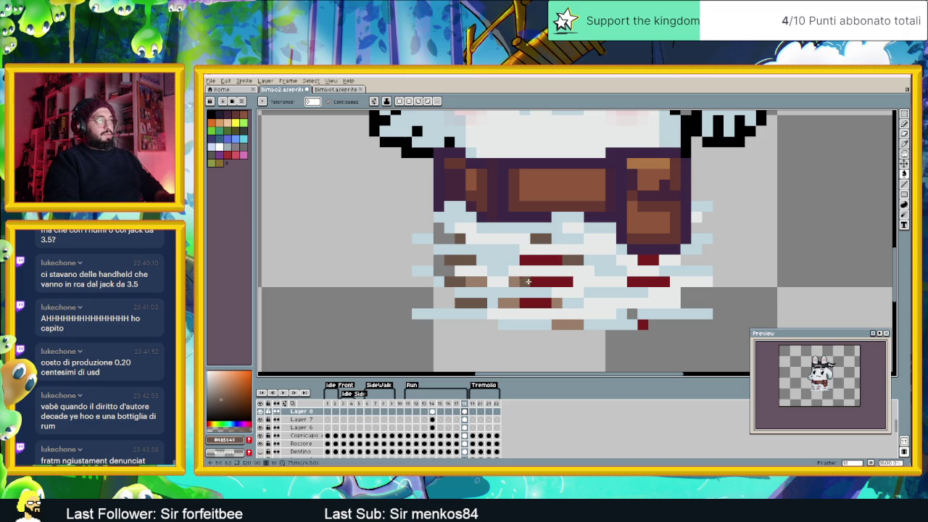
pyautogui.click(514, 303)
pyautogui.click(467, 283)
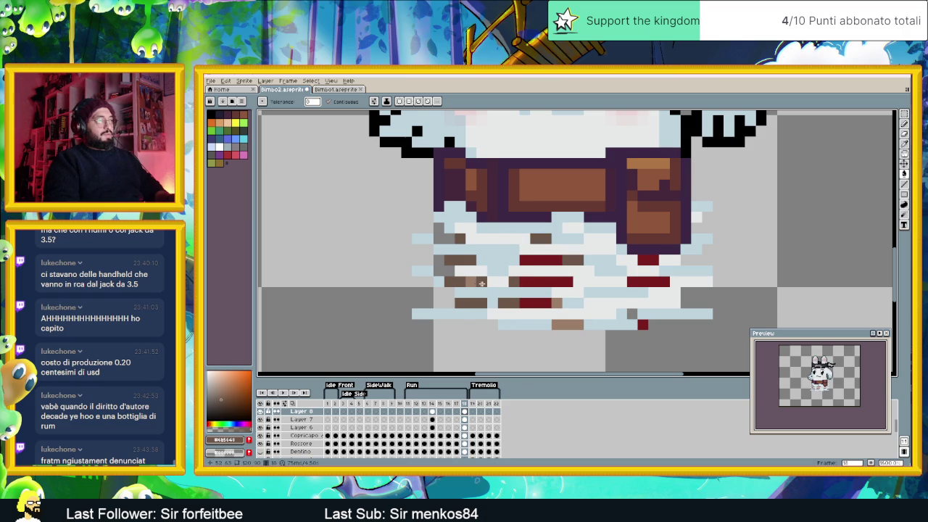
pyautogui.hotkey('ctrl', 'z')
pyautogui.hotkey('ctrl', 'z')
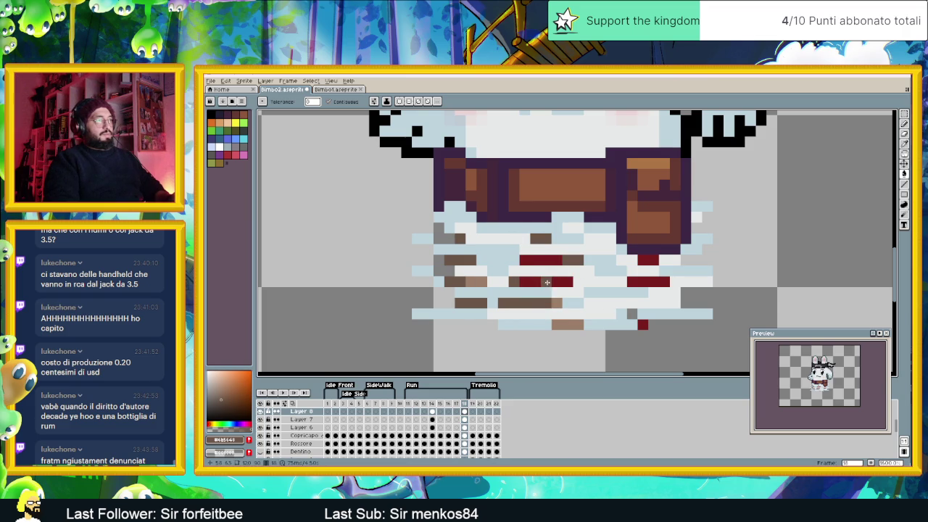
pyautogui.hotkey('ctrl', 'z')
pyautogui.hotkey('ctrl', 'z')
pyautogui.hotkey('ctrl', 'z')
pyautogui.hotkey('ctrl', 'z')
pyautogui.hotkey('ctrl', 'y')
pyautogui.hotkey('ctrl', 'y')
pyautogui.hotkey('ctrl', 'y')
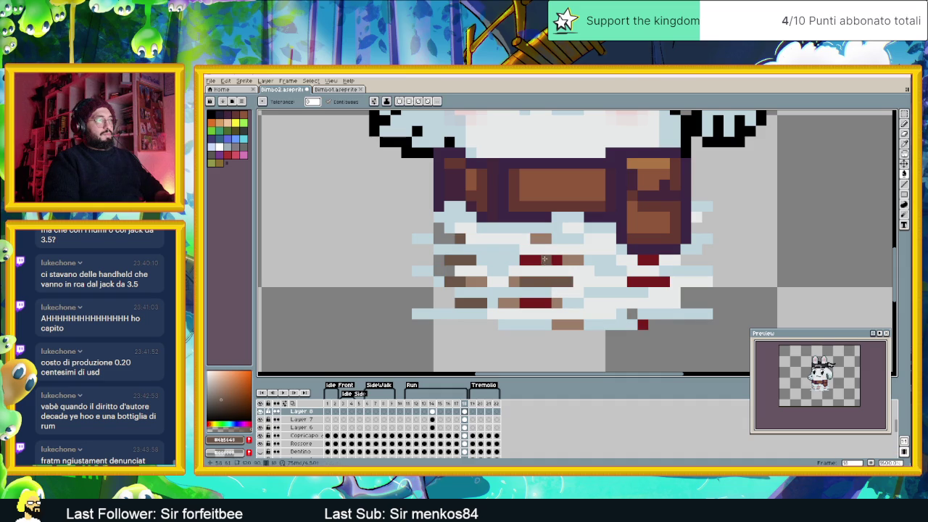
# Step: Turn the remaining red streaks brown, then zoom out and recentre the bunny
pyautogui.click(536, 304)
pyautogui.click(641, 281)
pyautogui.click(648, 260)
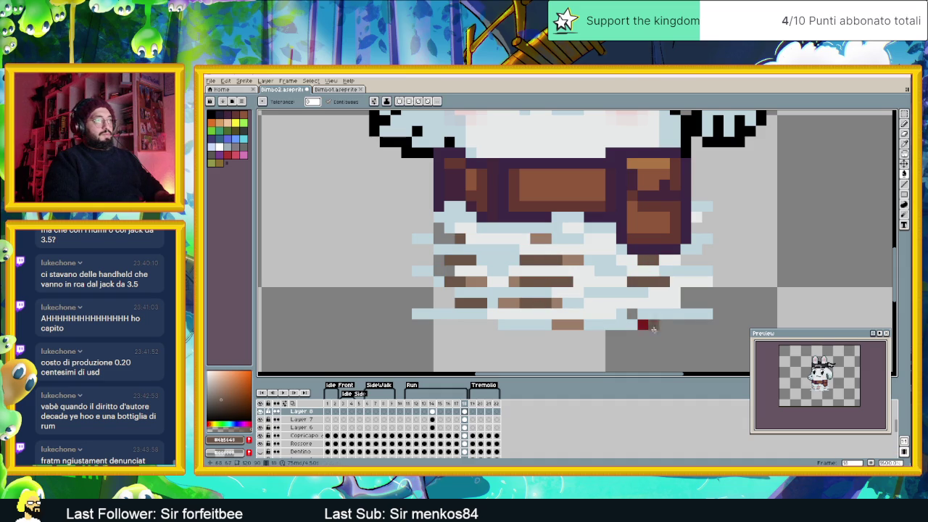
pyautogui.scroll(-3, 642, 325)
pyautogui.scroll(-1, 638, 325)
pyautogui.scroll(1, 623, 327)
pyautogui.scroll(1, 616, 327)
pyautogui.moveTo(617, 327); pyautogui.dragTo(554, 326)
# Step: Play and stop the animation, then show frame 1's idle pose with the Rossore layer selected
pyautogui.click(285, 393)
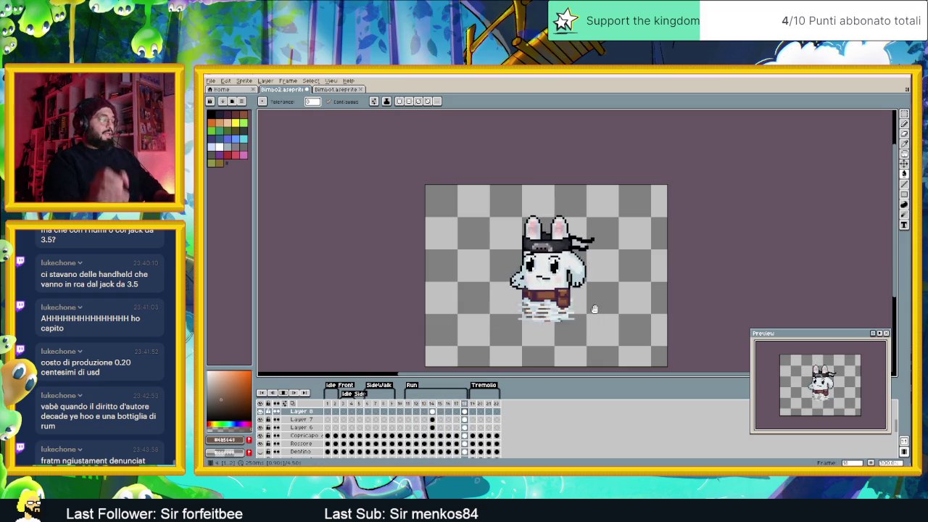
pyautogui.click(277, 395)
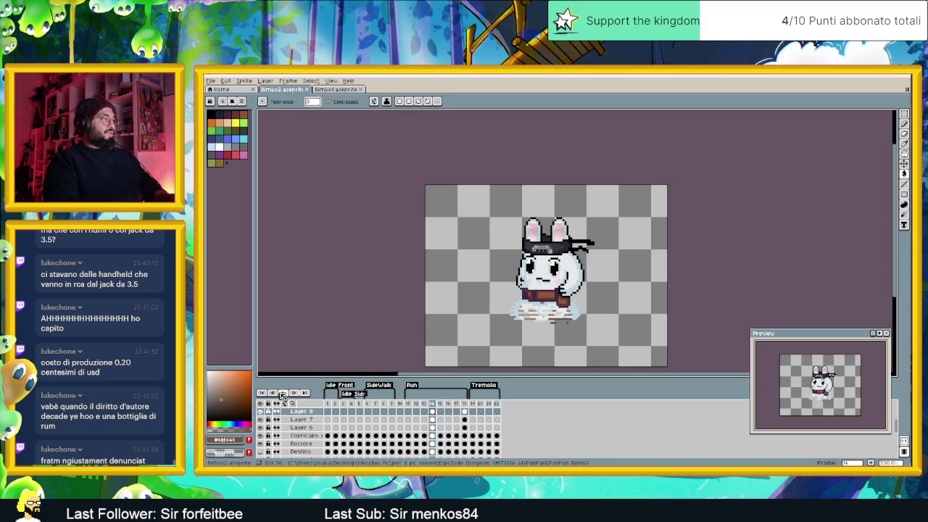
pyautogui.click(327, 411)
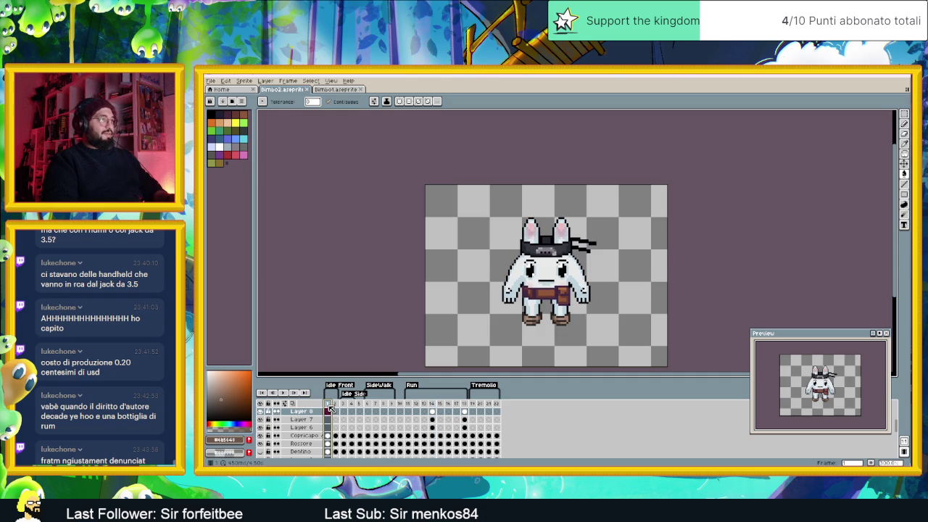
pyautogui.scroll(1, 548, 257)
pyautogui.scroll(1, 569, 271)
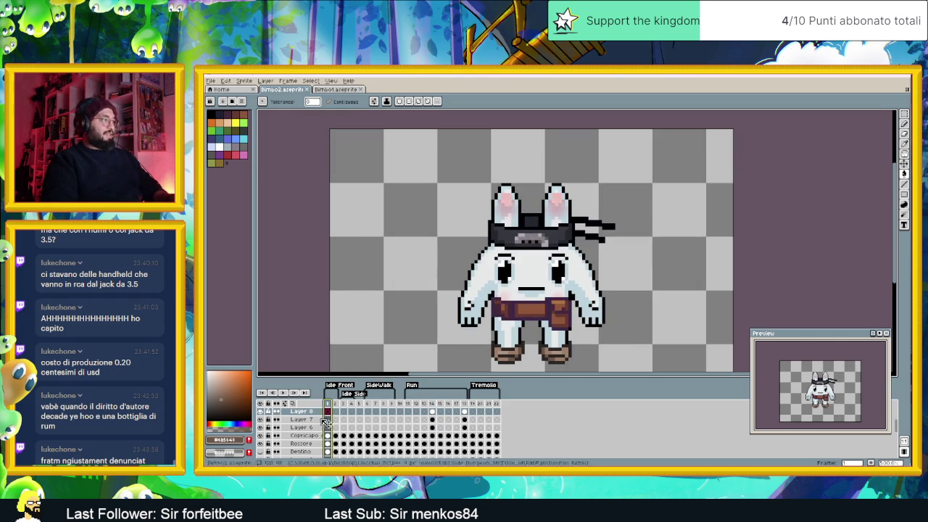
pyautogui.scroll(-1, 305, 443)
pyautogui.click(303, 437)
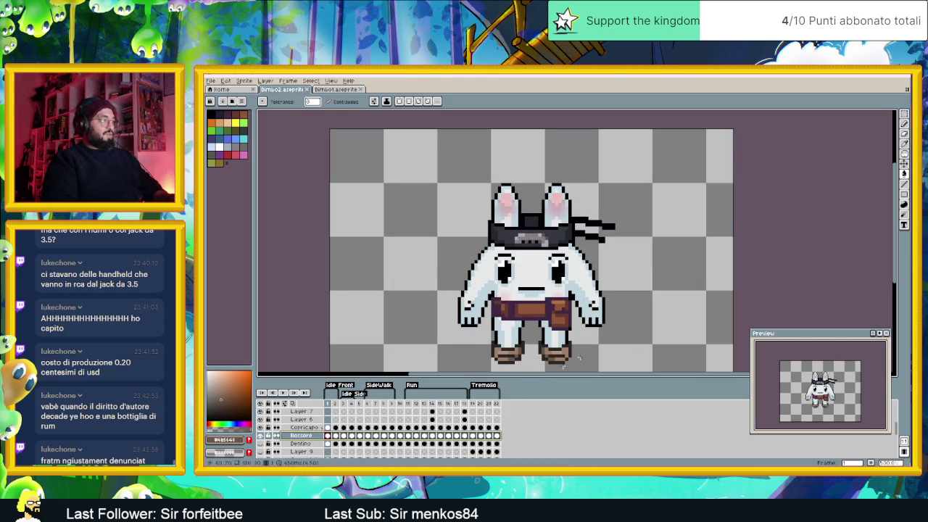
# Step: Pick the Move tool and step through frames 1–4 to review the poses
pyautogui.click(905, 164)
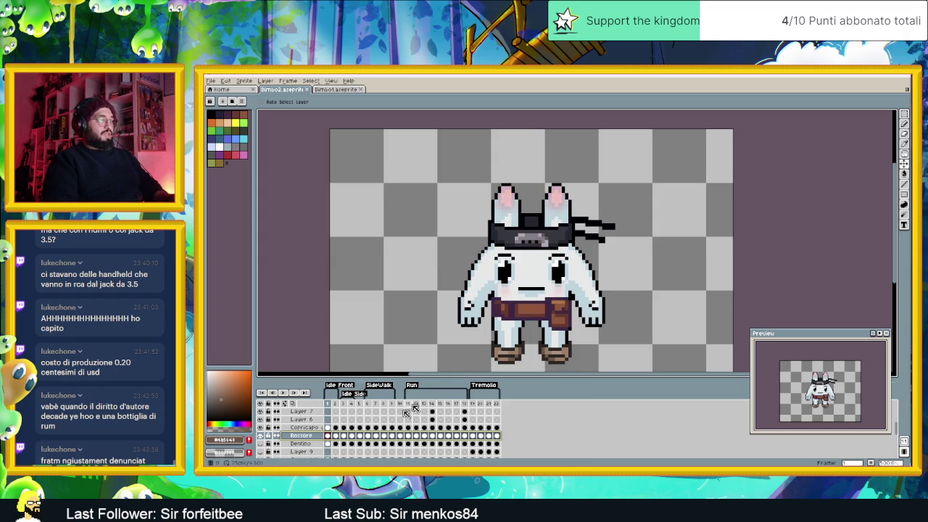
pyautogui.click(339, 403)
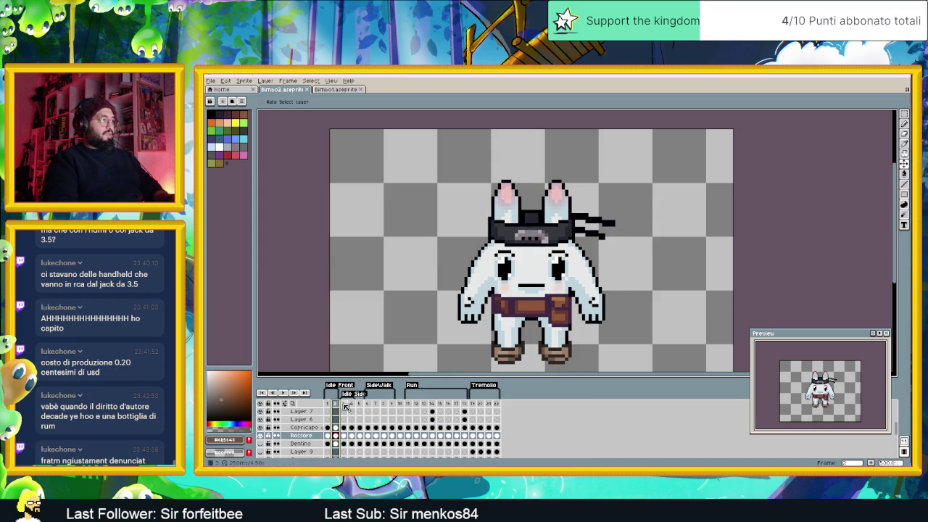
pyautogui.click(344, 404)
pyautogui.click(353, 404)
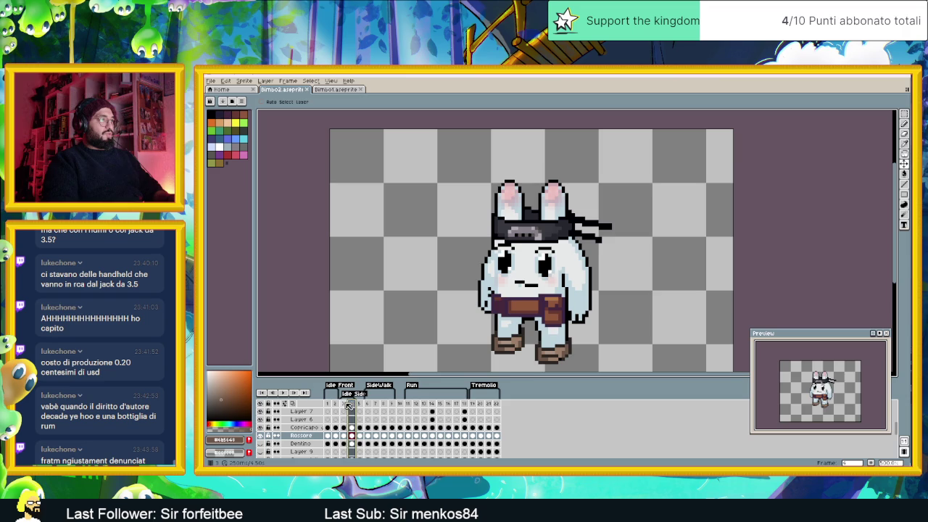
pyautogui.click(345, 403)
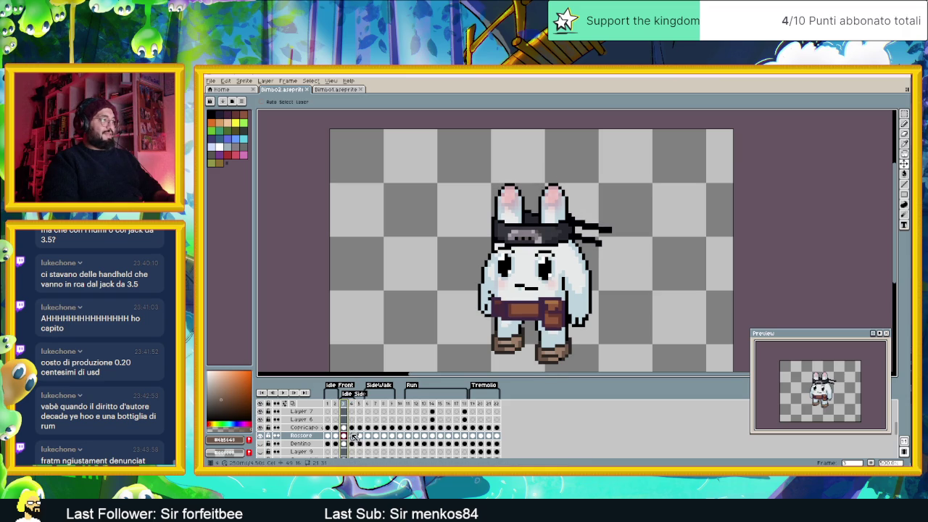
pyautogui.click(352, 436)
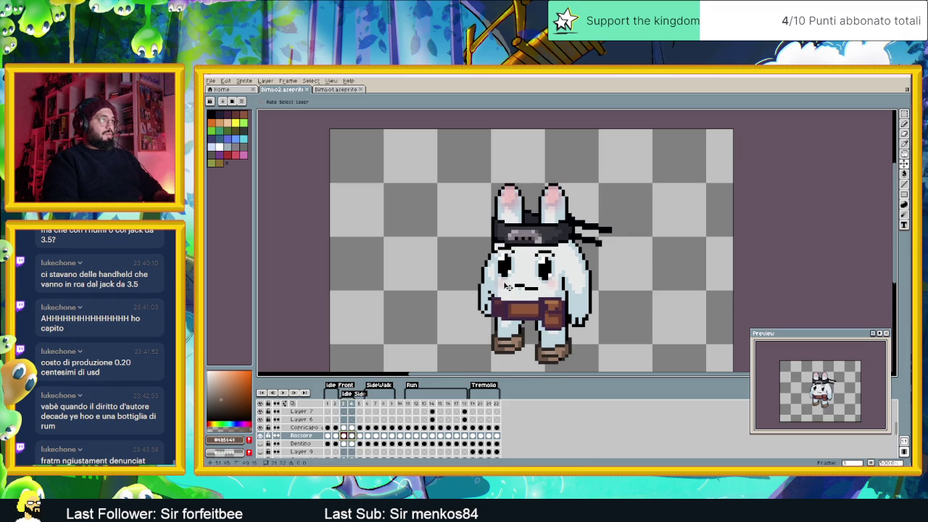
pyautogui.click(330, 436)
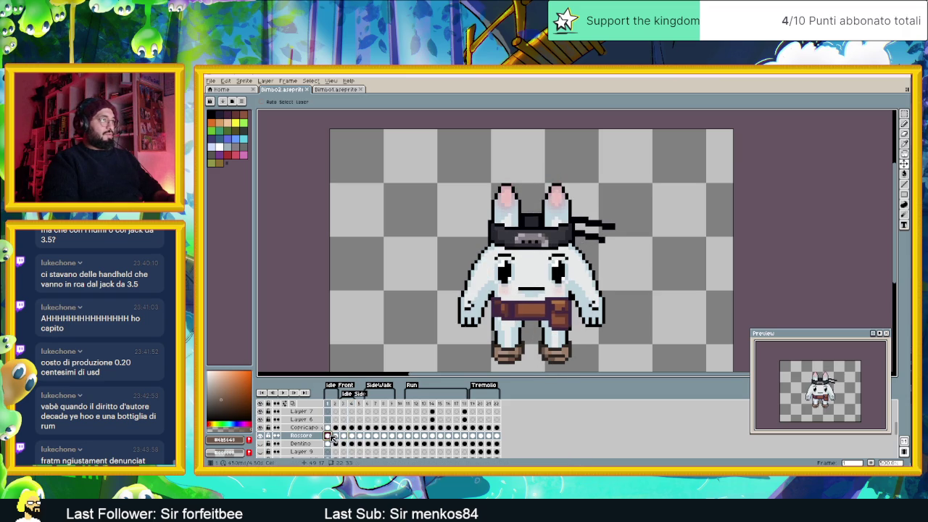
# Step: Recheck frames 2 and 4, then select the Rossore cels from frame 6 through 18
pyautogui.click(336, 437)
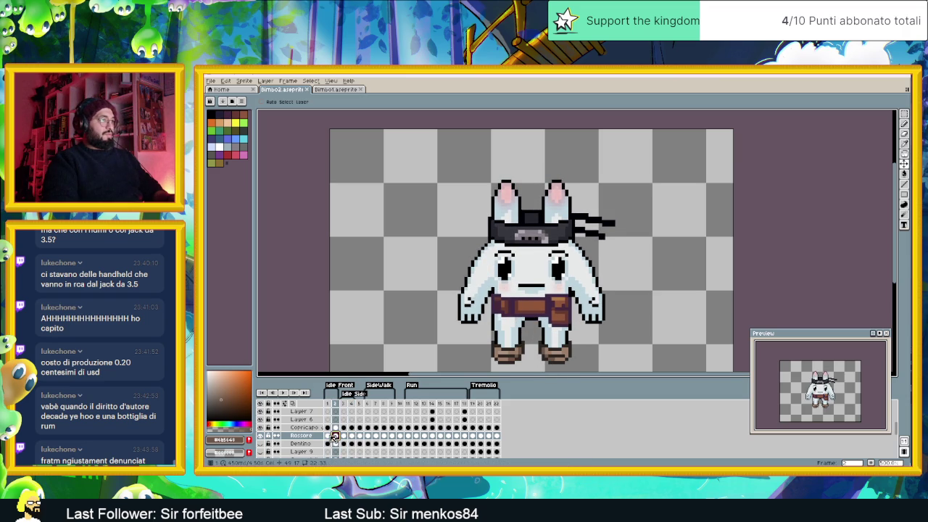
pyautogui.click(328, 436)
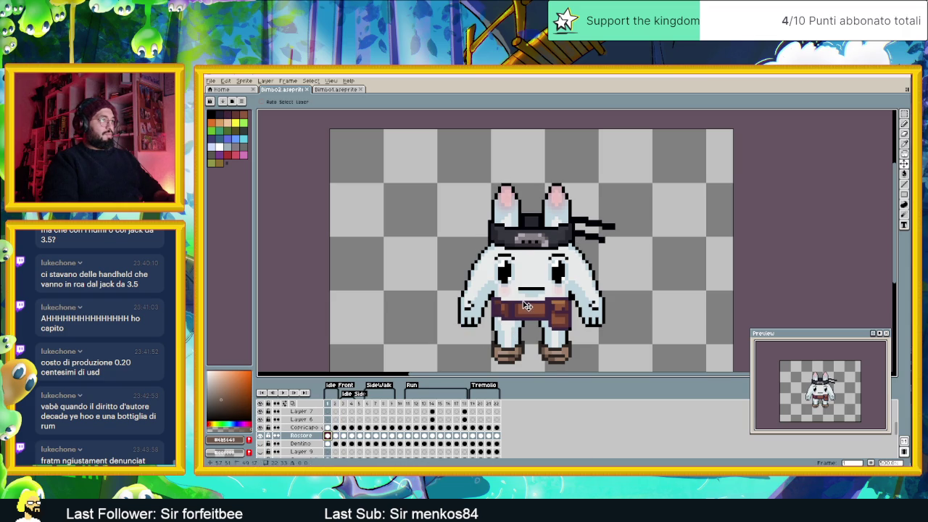
pyautogui.click(336, 436)
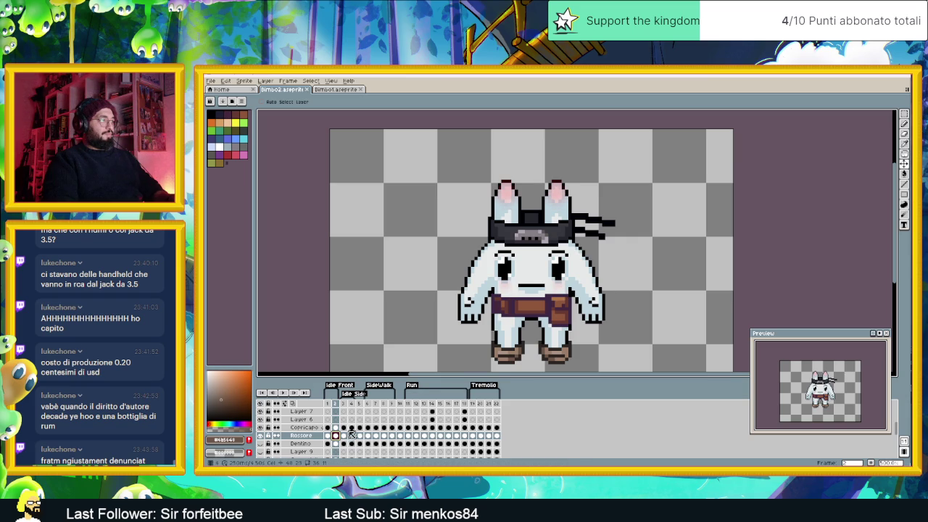
pyautogui.click(343, 435)
pyautogui.click(351, 435)
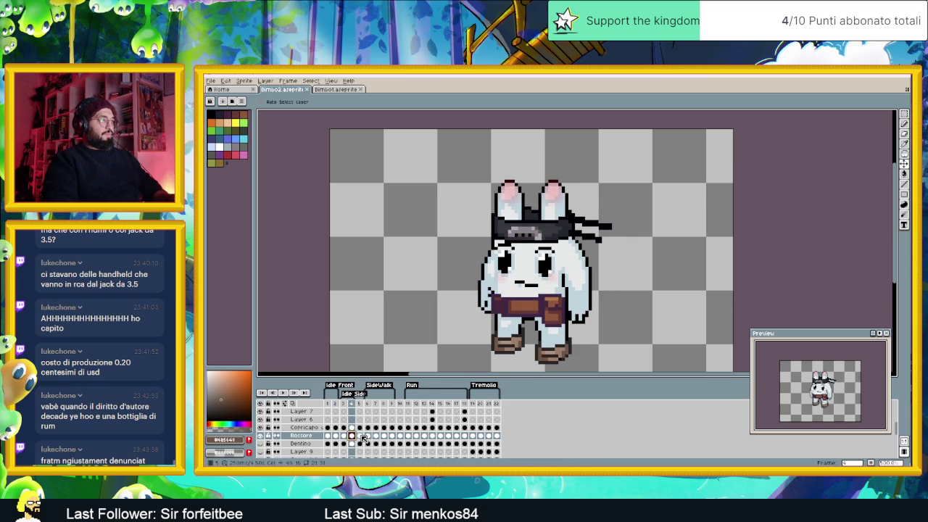
pyautogui.click(368, 437)
pyautogui.moveTo(369, 437); pyautogui.dragTo(465, 438)
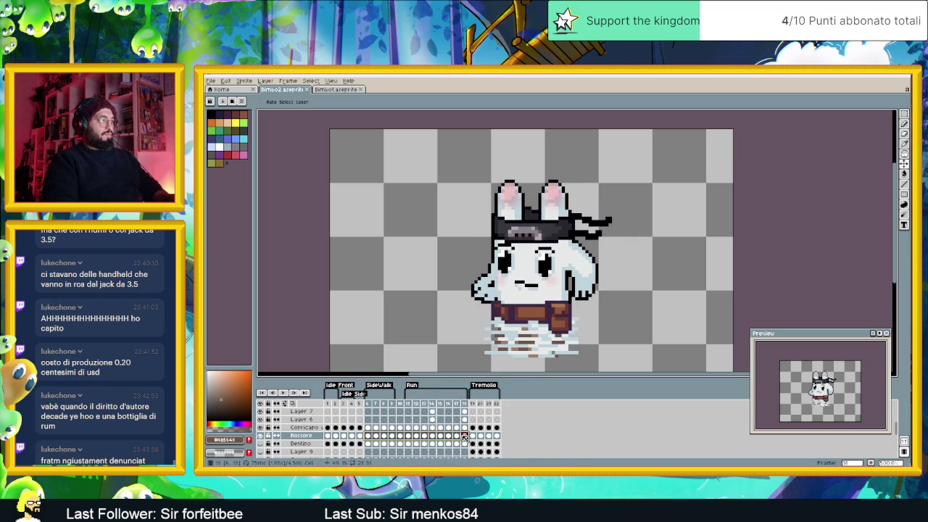
# Step: Play the animation from frame 11 and scrub through frames 1 to 3
pyautogui.click(408, 436)
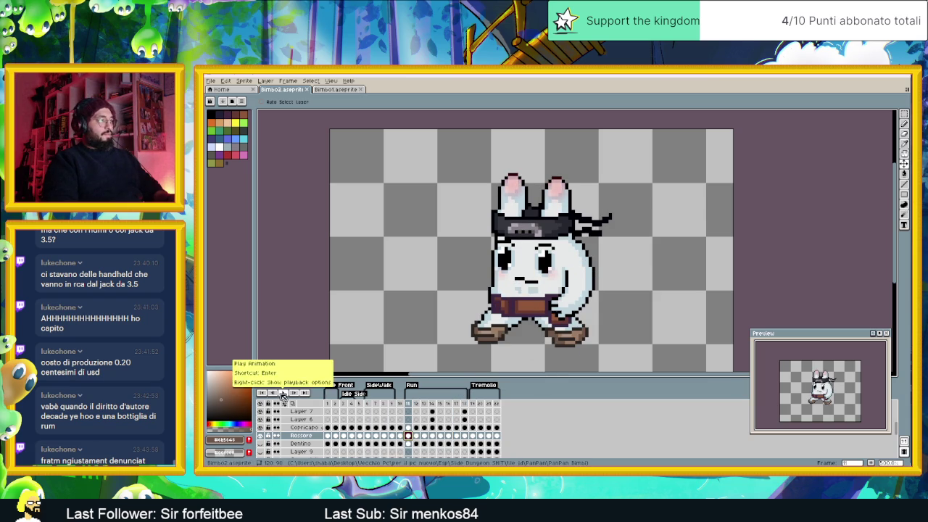
pyautogui.click(282, 392)
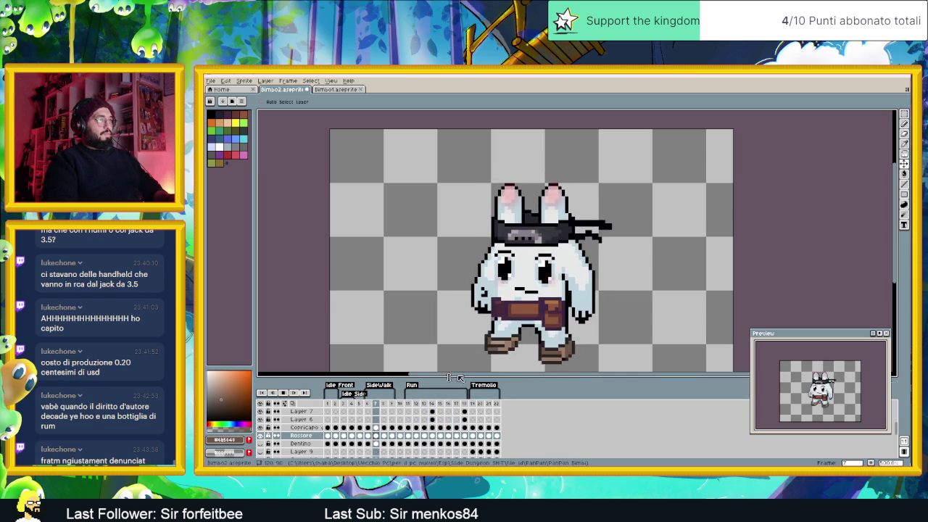
pyautogui.scroll(-1, 539, 319)
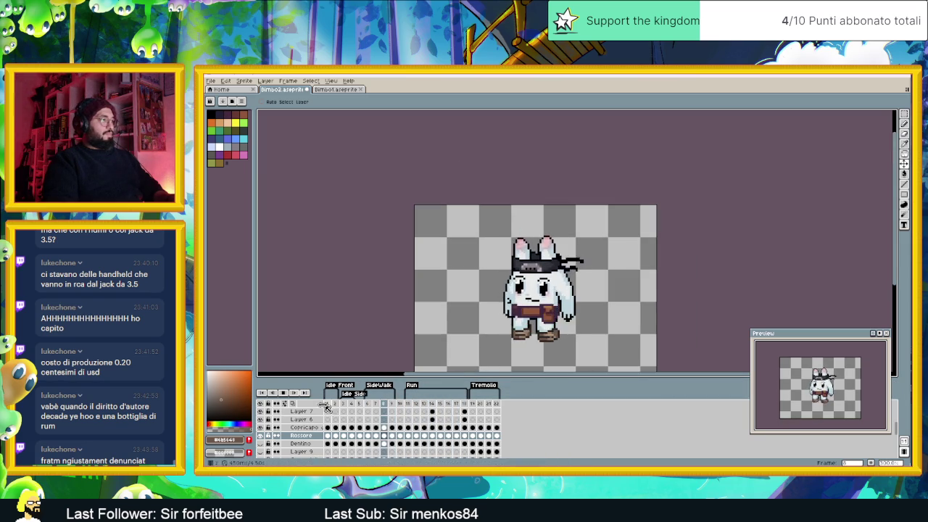
pyautogui.moveTo(330, 406); pyautogui.dragTo(345, 406)
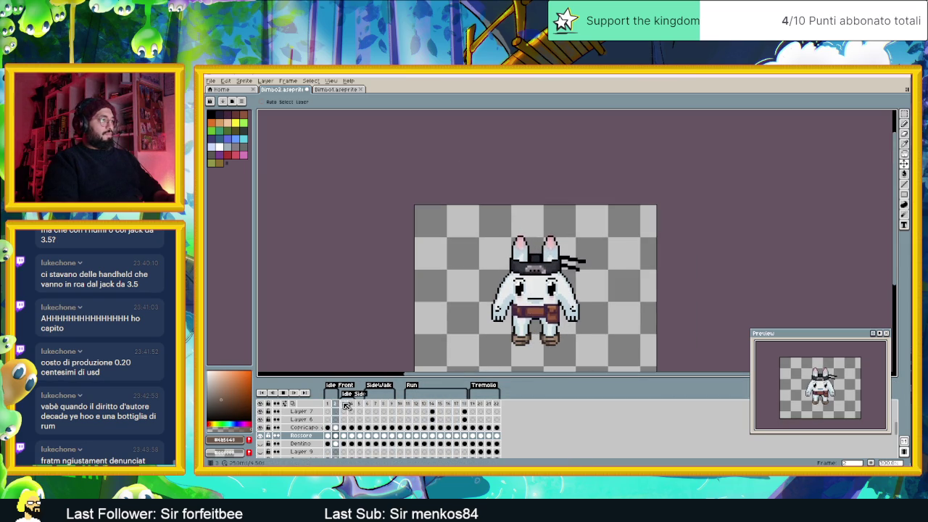
# Step: Save Bimbo2.aseprite with Ctrl+S
pyautogui.press('ctrl')
pyautogui.hotkey('ctrl', 's')
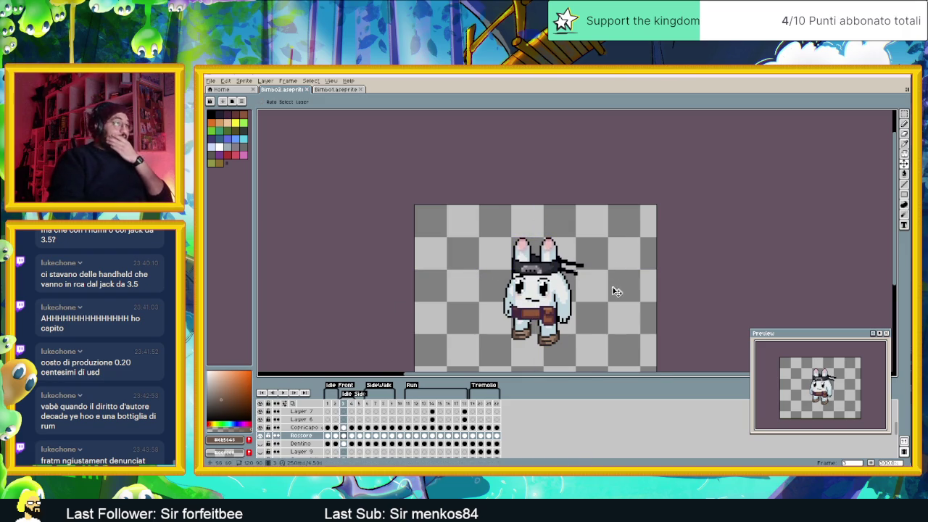
pyautogui.scroll(-1, 616, 294)
pyautogui.scroll(1, 573, 297)
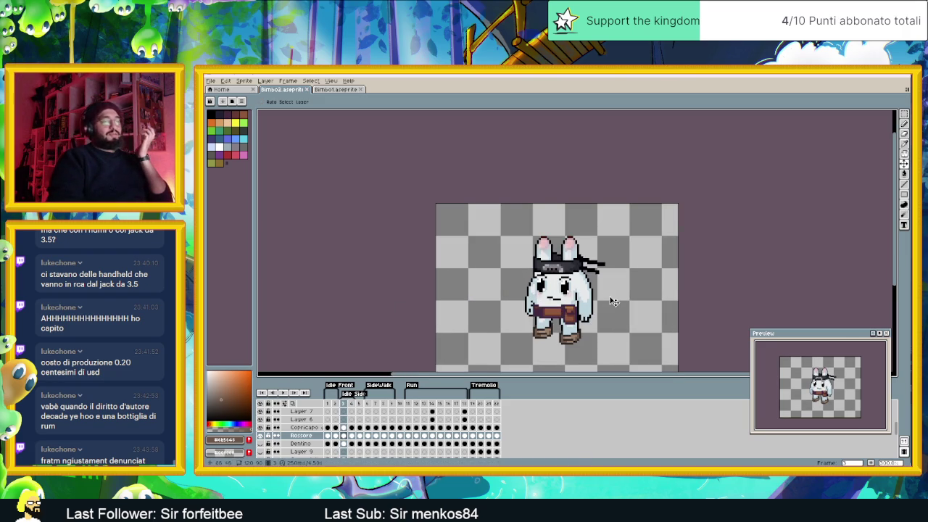
# Step: Return to the front-facing frame 1, recentre the bunny, and open File Explorer
pyautogui.press('Home')
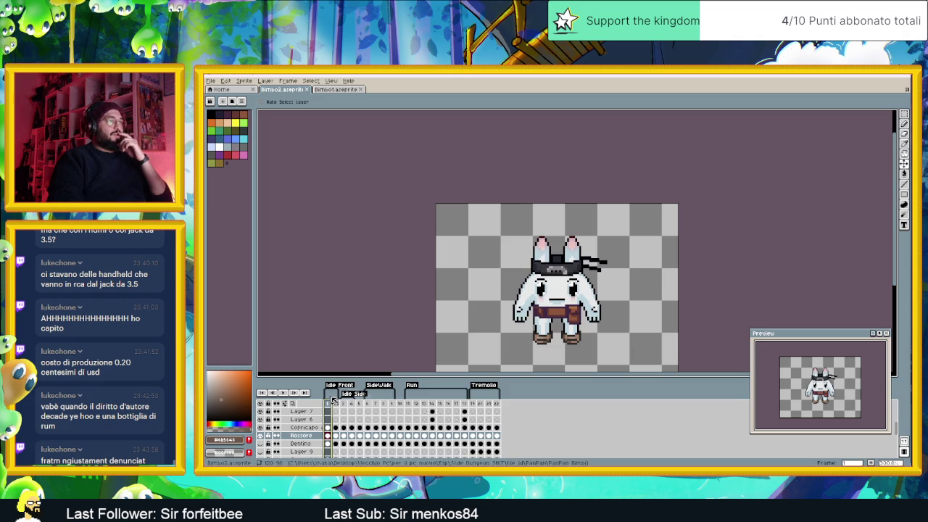
pyautogui.moveTo(638, 278); pyautogui.dragTo(607, 232)
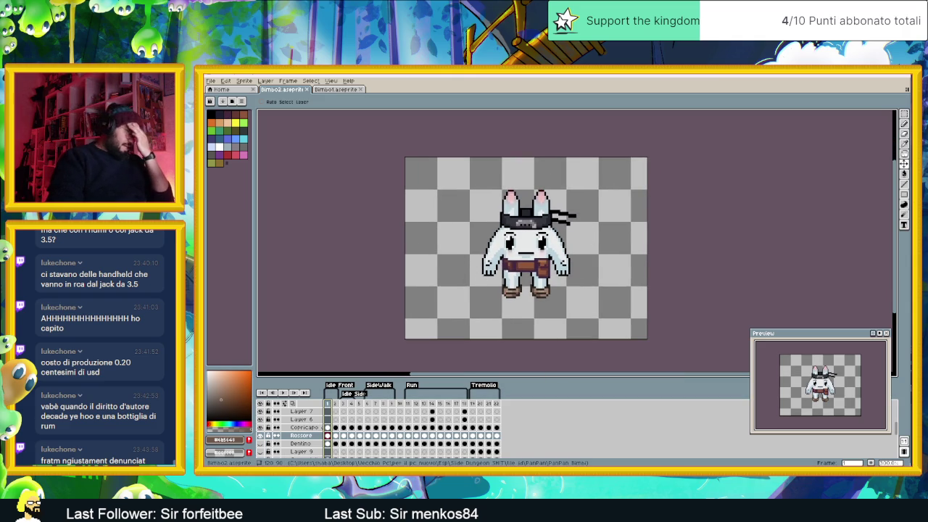
pyautogui.press('super+e')
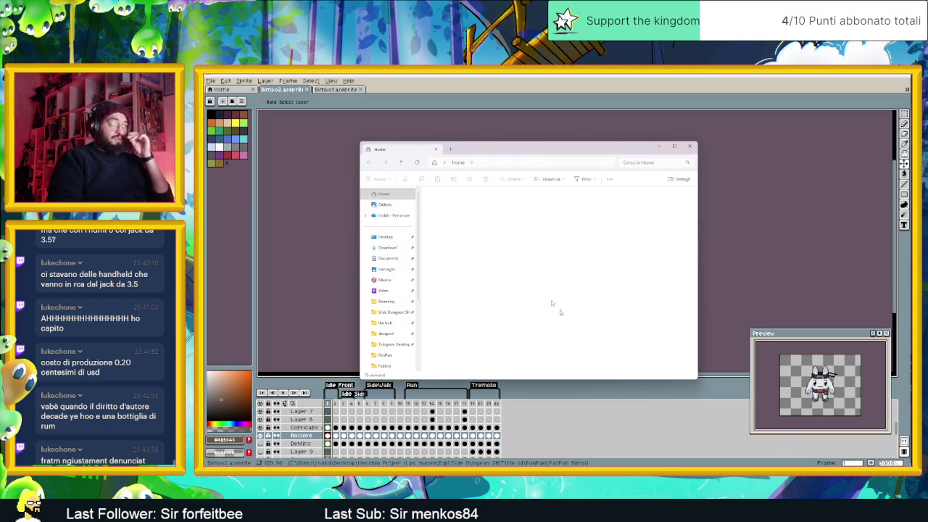
# Step: Open the PanPan Bimbi folder and drag the earlier bunny animation PNG into Aseprite
pyautogui.scroll(-3, 397, 222)
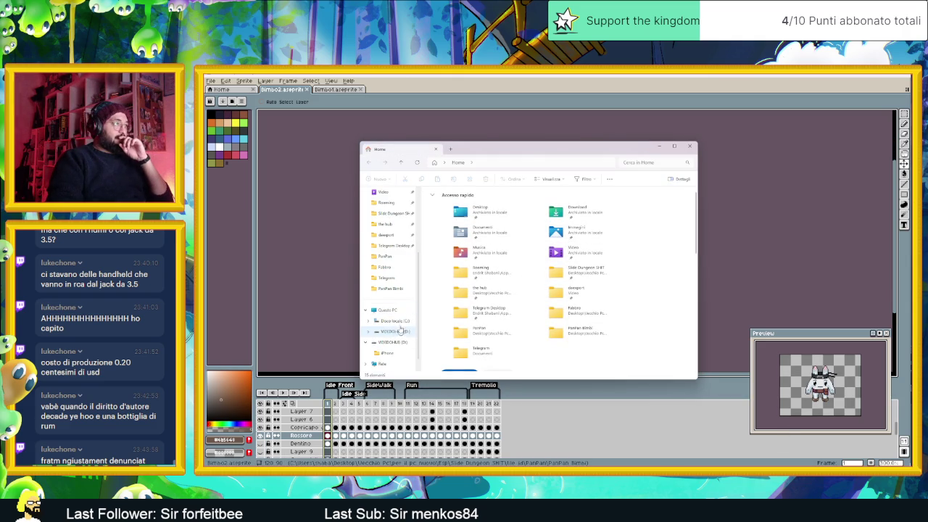
pyautogui.click(401, 290)
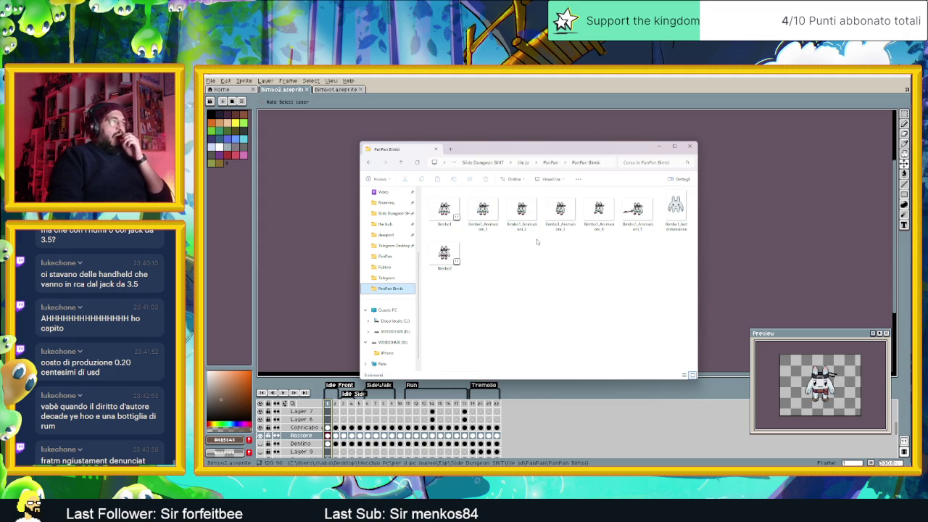
pyautogui.moveTo(493, 149); pyautogui.dragTo(850, 159)
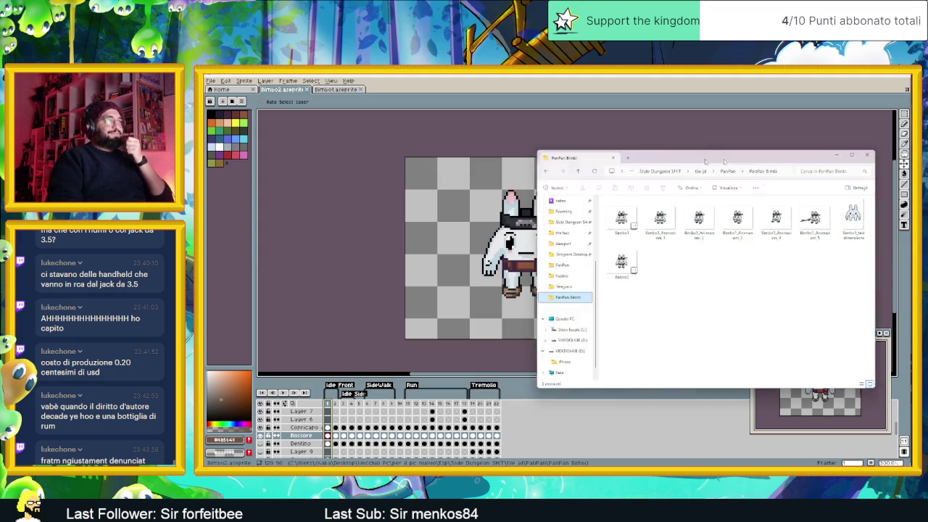
pyautogui.click(841, 221)
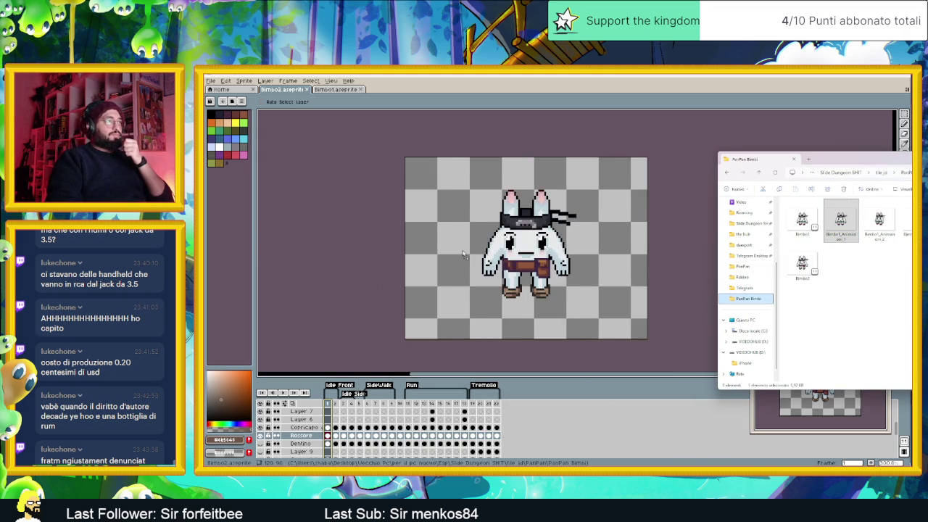
pyautogui.moveTo(462, 254); pyautogui.dragTo(464, 254)
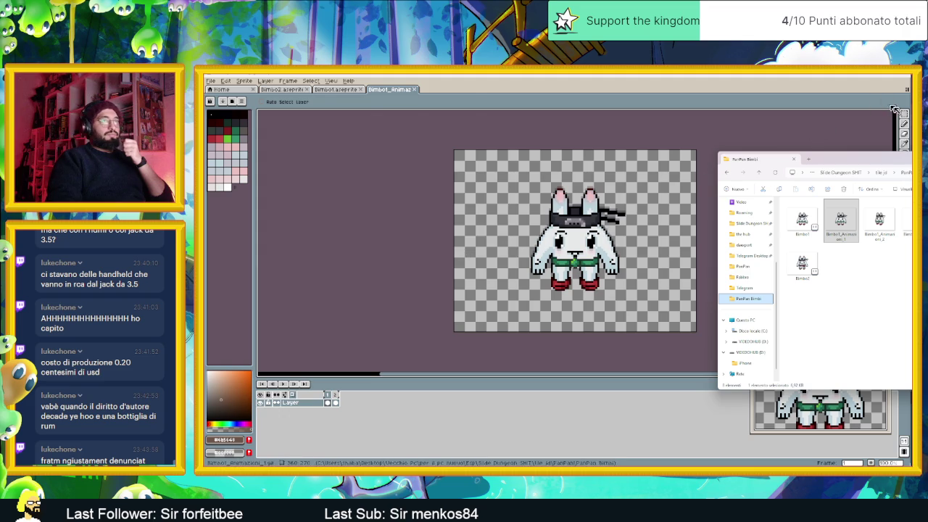
# Step: Select the imported bunny, paste it into Bimbo2, then cancel the paste
pyautogui.click(904, 114)
pyautogui.moveTo(519, 169); pyautogui.dragTo(670, 321)
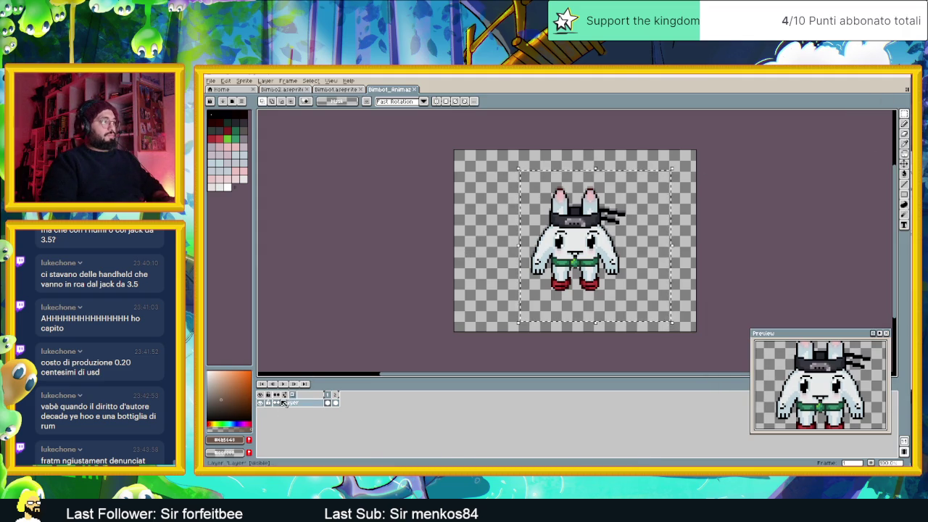
pyautogui.click(290, 89)
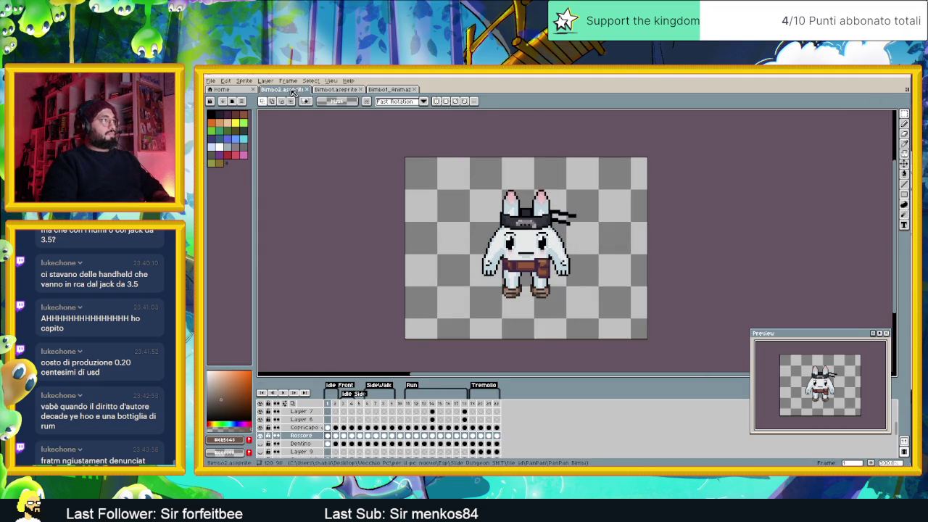
pyautogui.hotkey('ctrl', 'v')
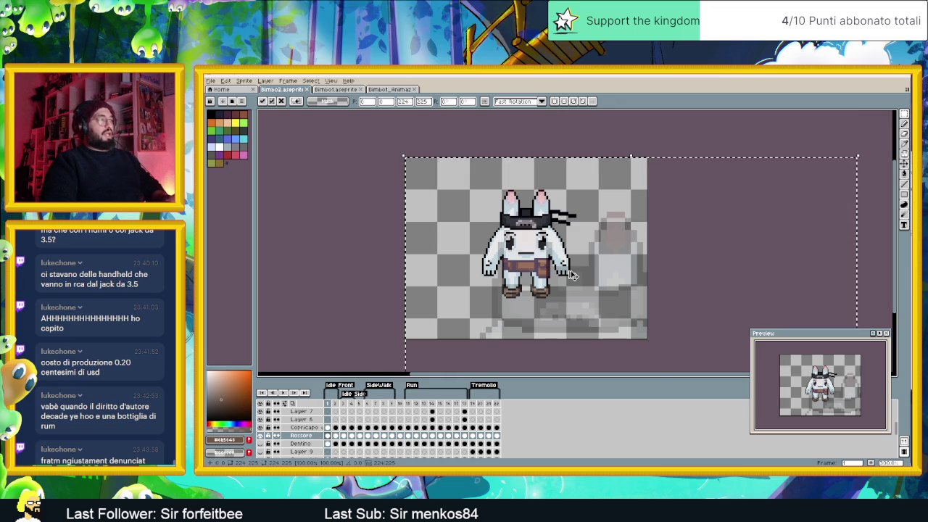
pyautogui.press('Escape')
# Step: Close the imported image tab and show frame 1 of Bimbo1.aseprite
pyautogui.click(395, 89)
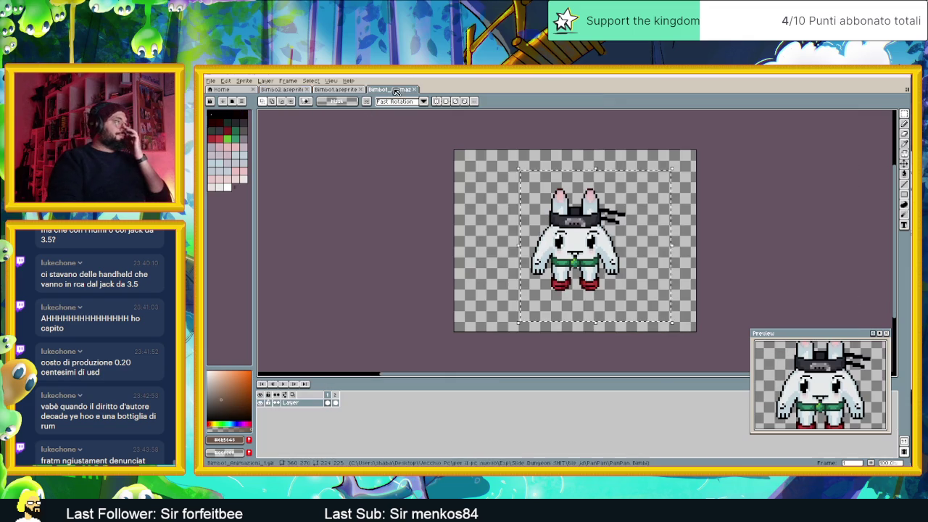
pyautogui.click(418, 90)
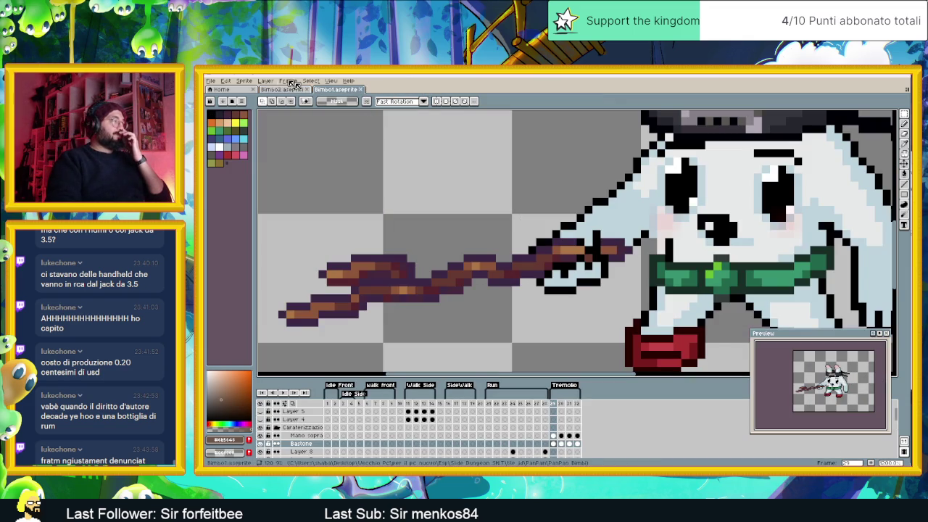
pyautogui.scroll(-3, 351, 366)
pyautogui.click(327, 404)
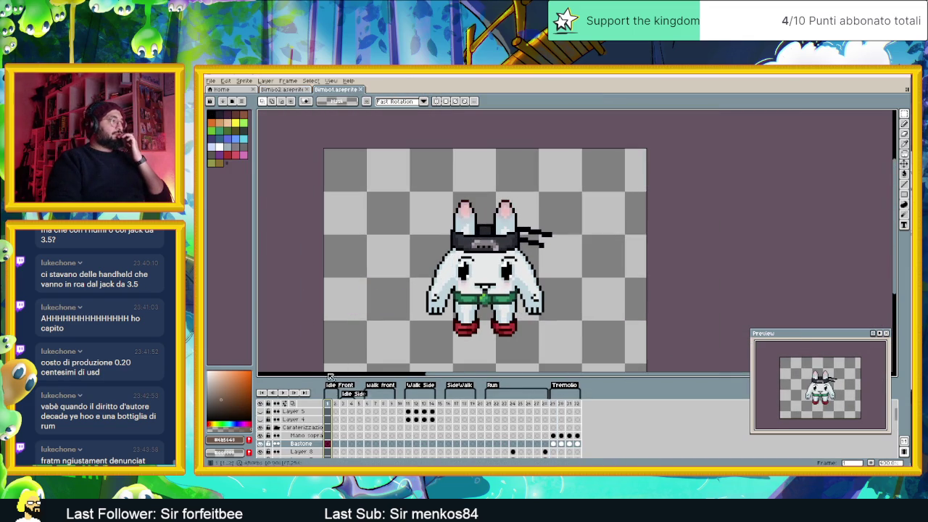
# Step: In Export As, rename the output to end in 'est_dimensioni_1' and set resize to 100%
pyautogui.click(216, 81)
pyautogui.moveTo(221, 147)
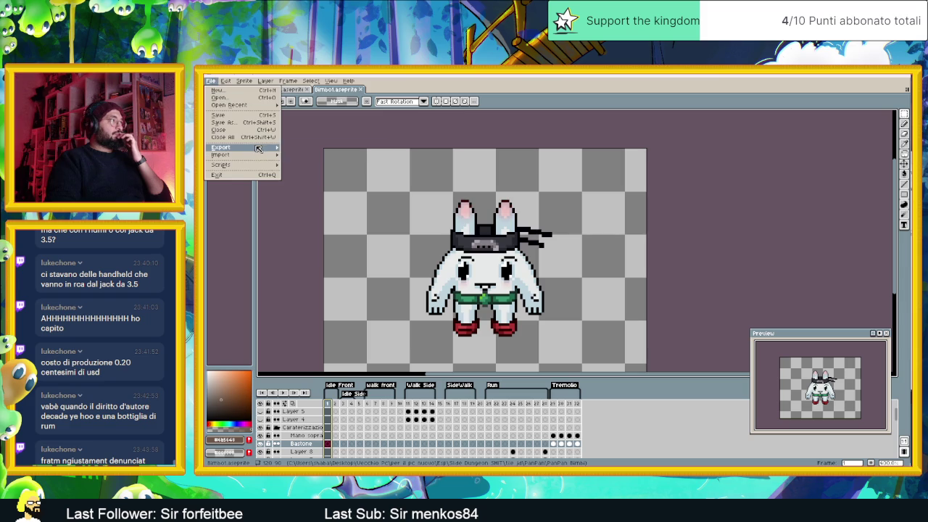
pyautogui.click(312, 149)
pyautogui.click(622, 233)
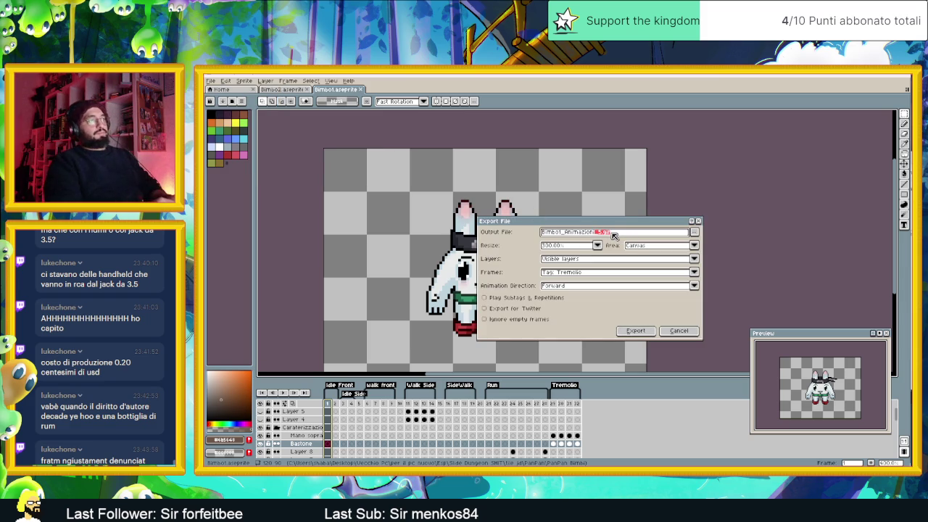
pyautogui.press('BackSpace')
pyautogui.press('BackSpace')
pyautogui.press('BackSpace')
pyautogui.write('est_dimensioni')
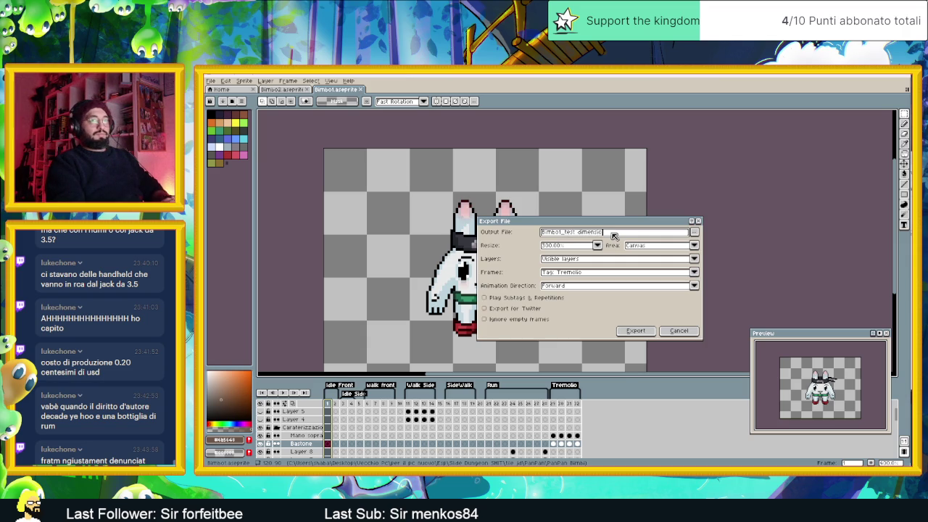
pyautogui.write('_1')
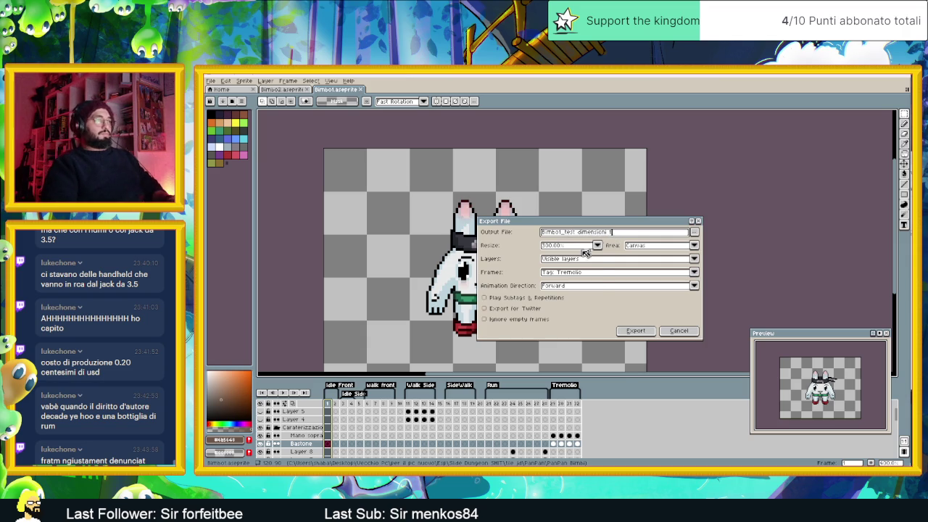
pyautogui.click(584, 246)
pyautogui.click(553, 268)
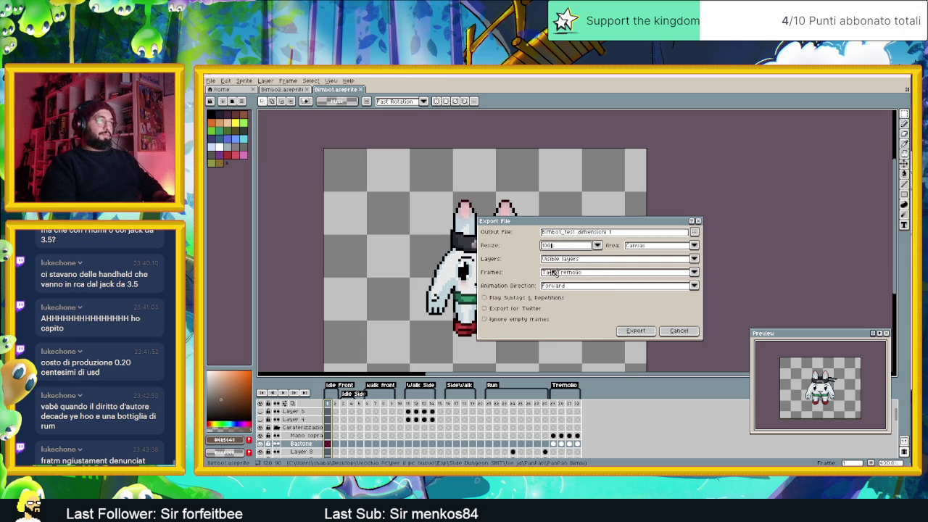
# Step: Choose PNG as the file type, add '2' to the name, and save the export
pyautogui.click(694, 232)
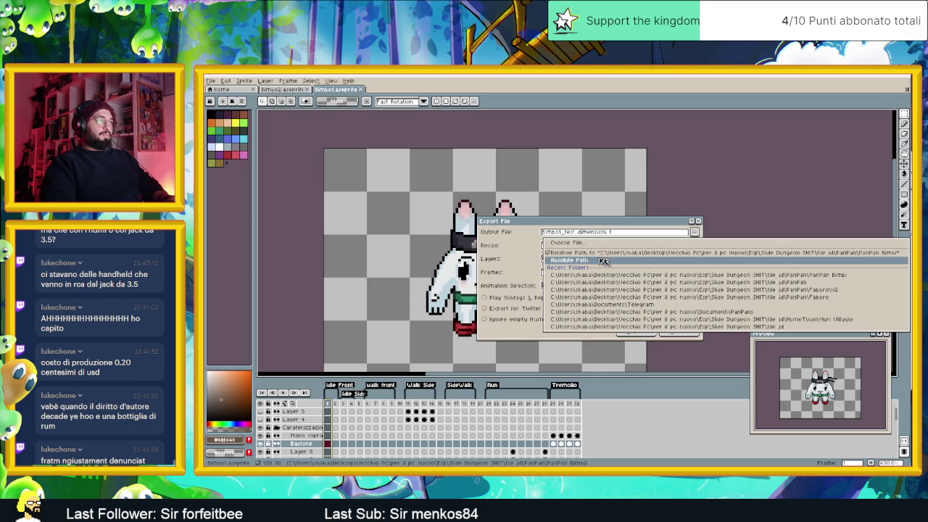
pyautogui.click(567, 242)
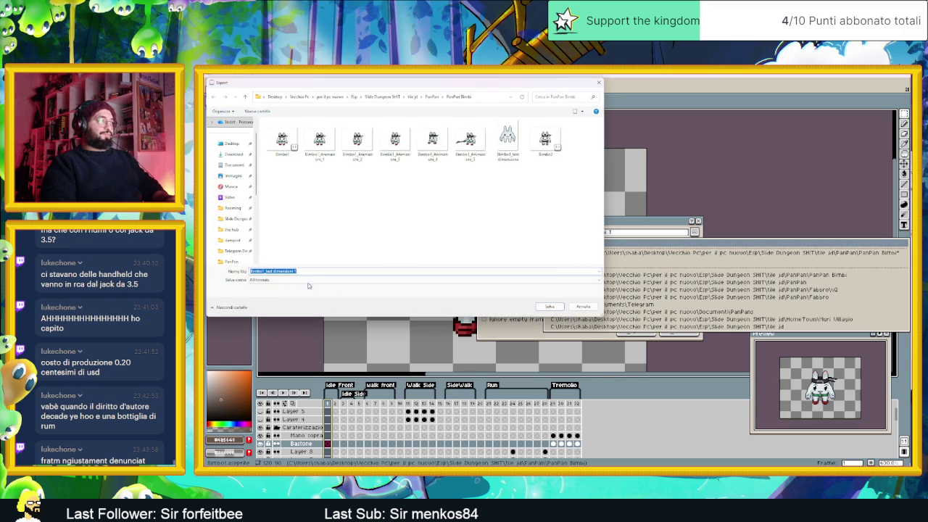
pyautogui.click(309, 281)
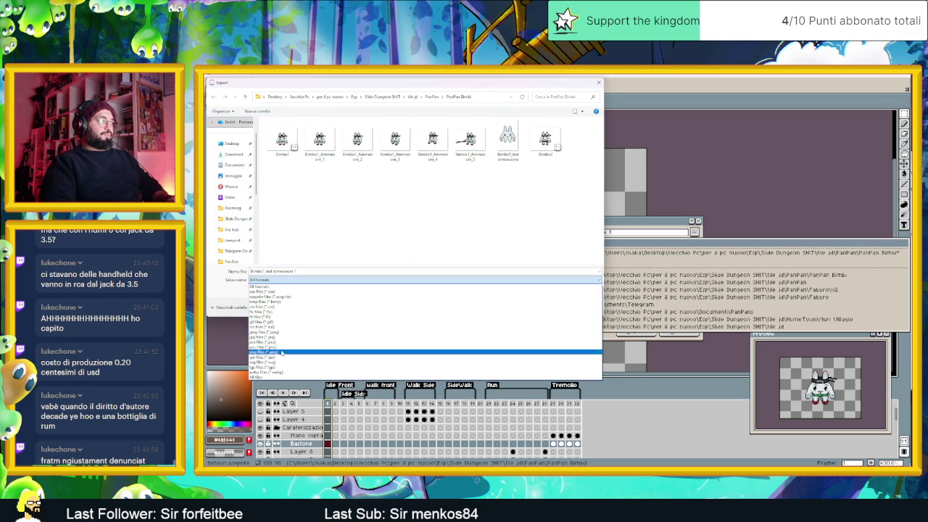
pyautogui.click(282, 352)
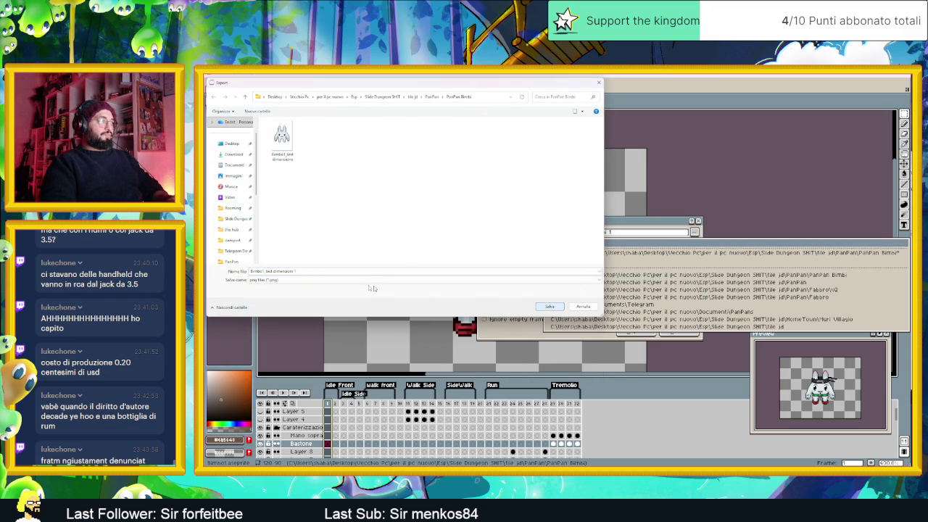
pyautogui.write('2')
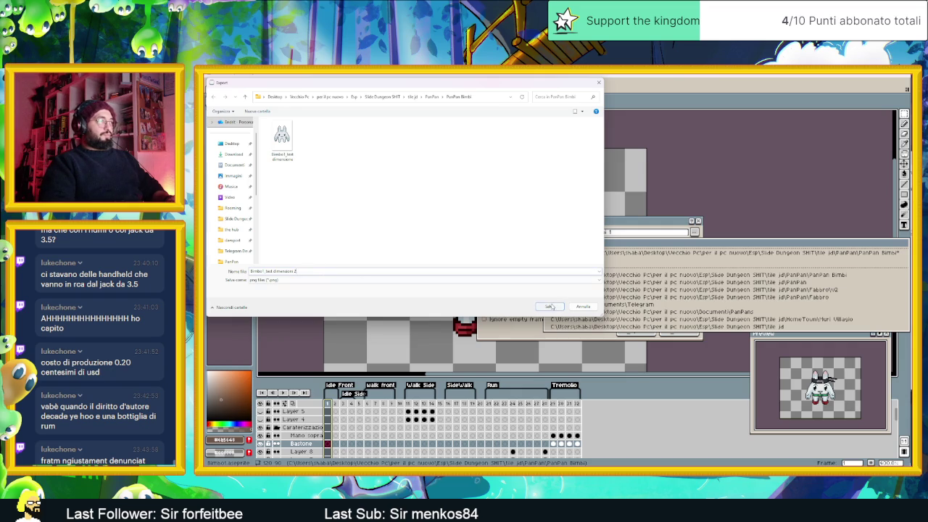
pyautogui.click(550, 306)
pyautogui.click(640, 331)
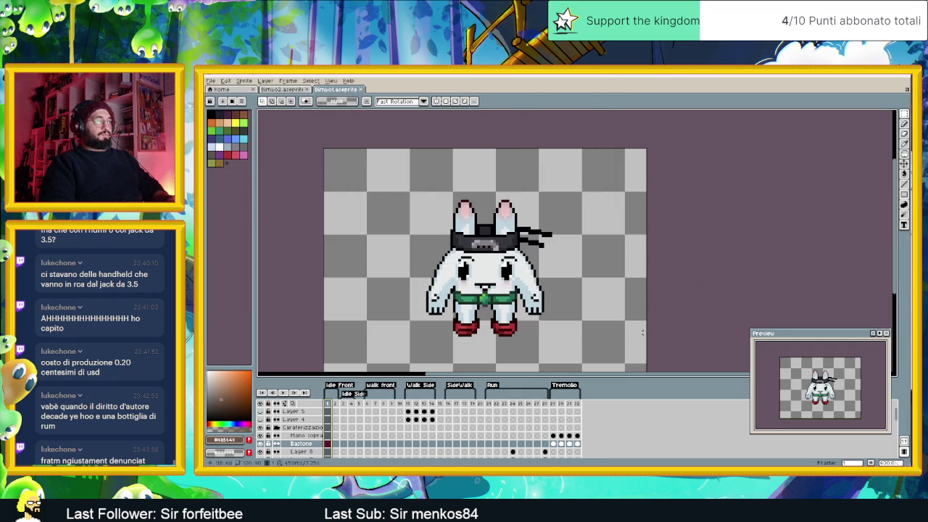
# Step: Browse the exported Bimbo1 PNG thumbnails in the PanPan Bimbi folder
pyautogui.hotkey('alt', 'Tab')
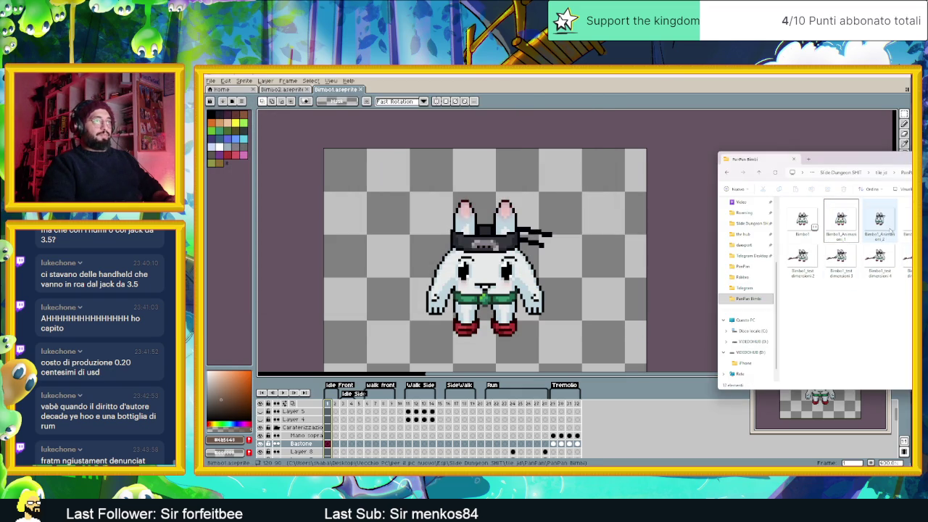
pyautogui.moveTo(855, 158); pyautogui.dragTo(754, 156)
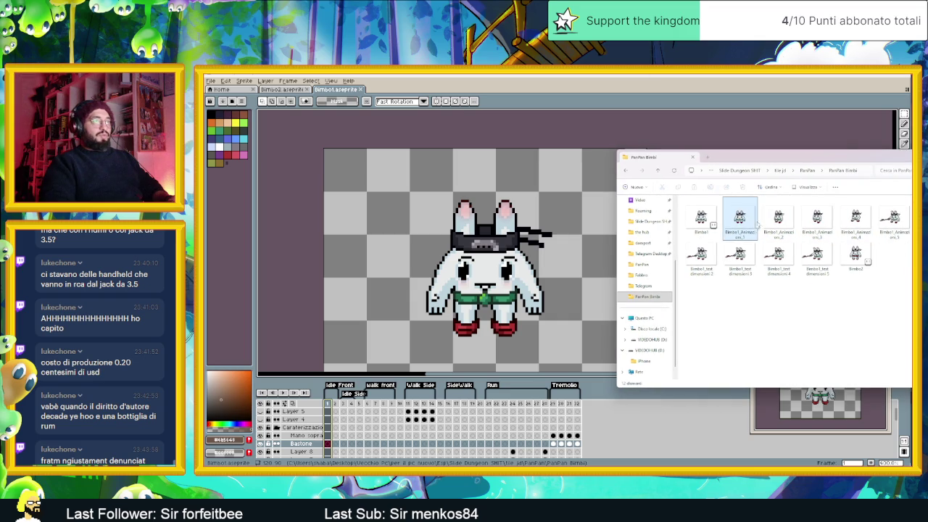
pyautogui.click(707, 269)
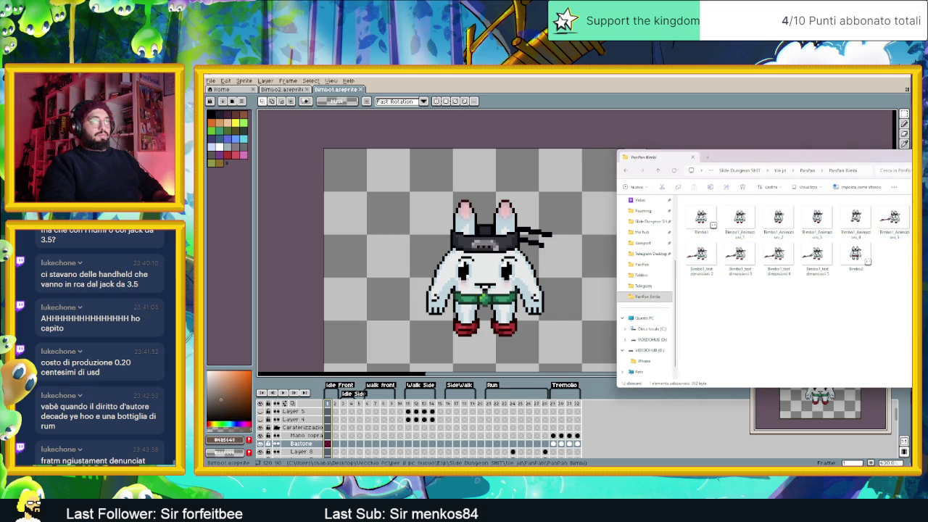
pyautogui.click(736, 221)
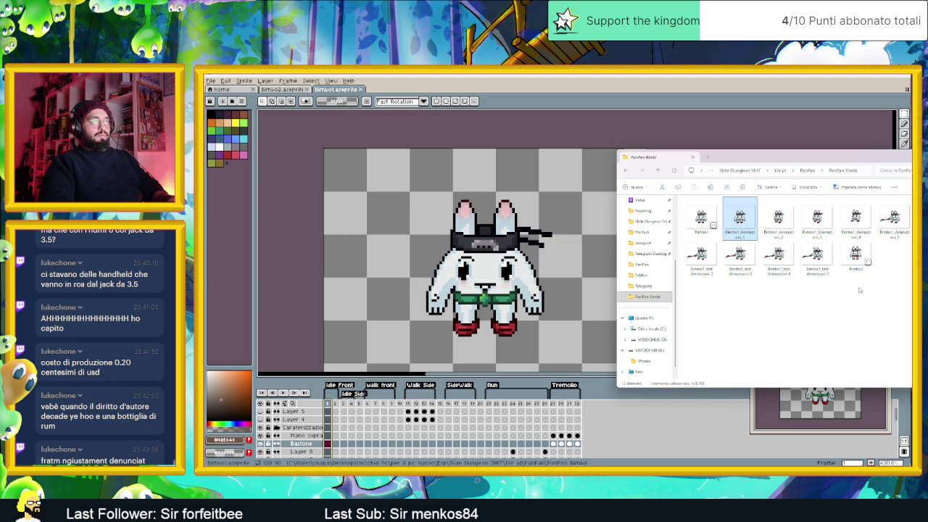
pyautogui.click(706, 264)
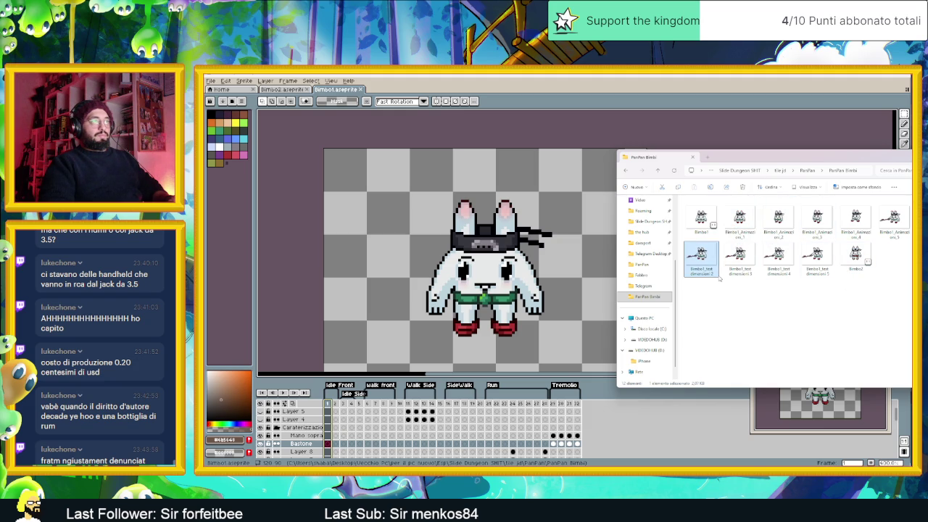
pyautogui.click(778, 258)
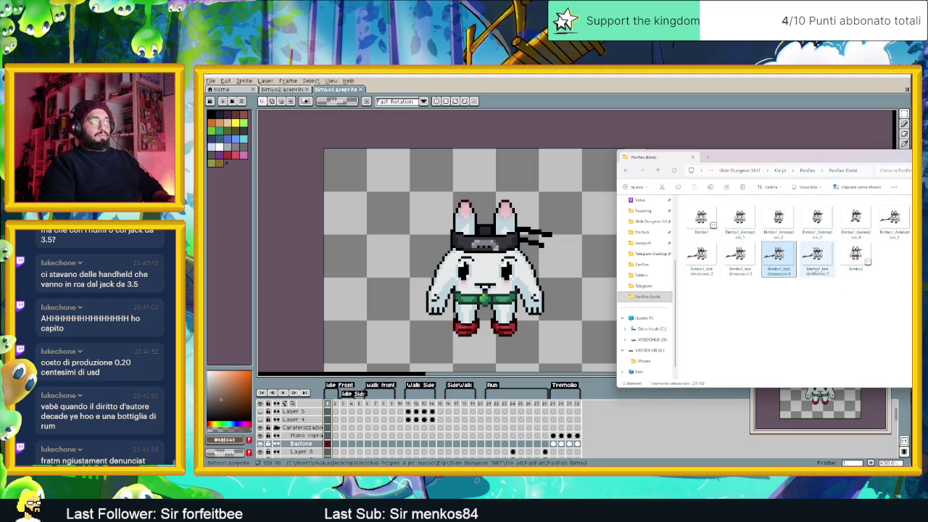
pyautogui.click(909, 224)
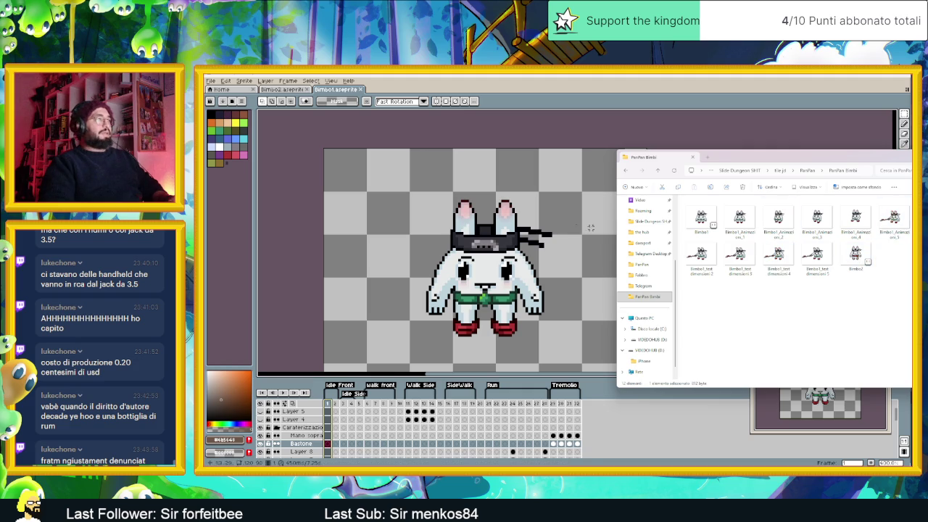
pyautogui.click(217, 81)
pyautogui.moveTo(221, 147)
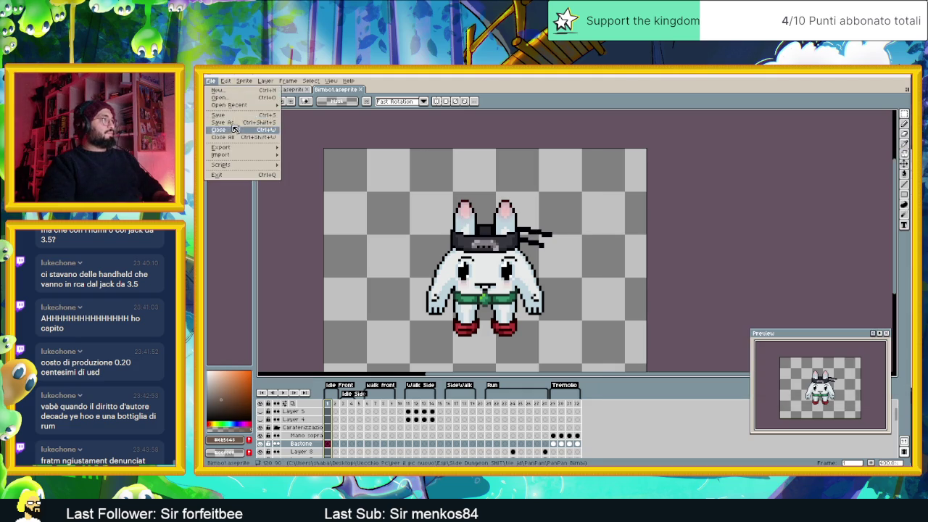
# Step: Open the export settings and navigate File Explorer back into the PanPan Bimbi folder
pyautogui.click(287, 148)
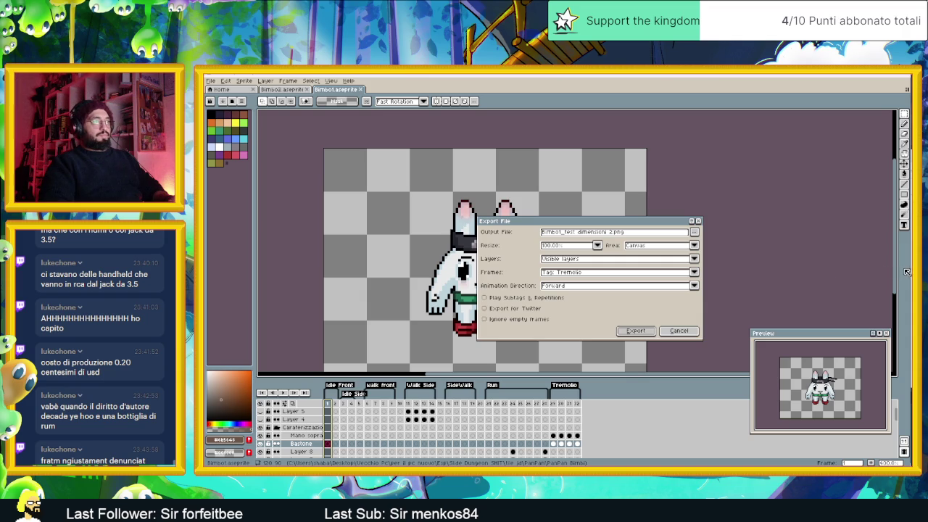
pyautogui.hotkey('alt', 'Tab')
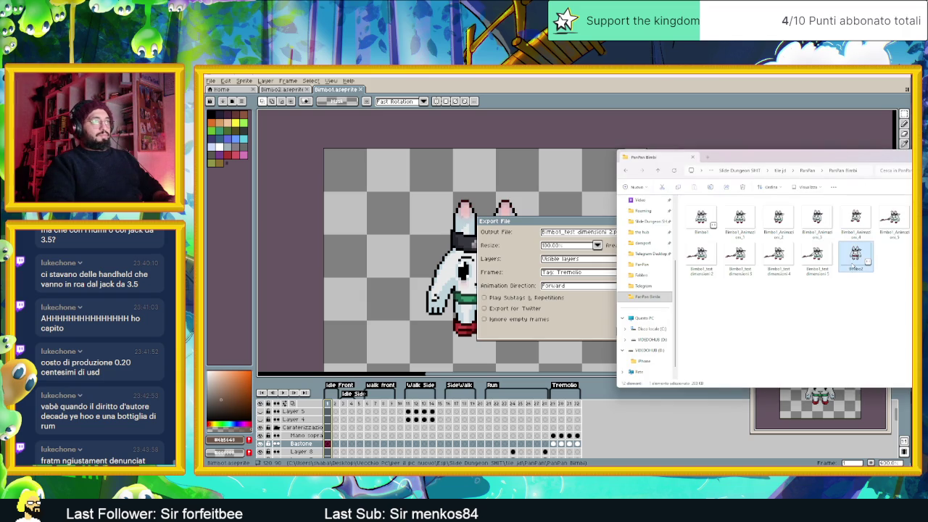
pyautogui.click(802, 171)
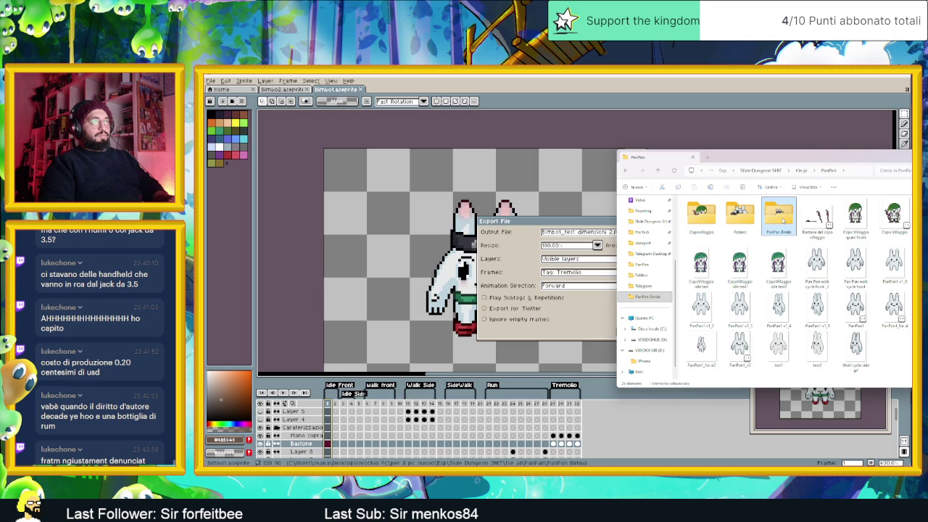
pyautogui.doubleClick(777, 214)
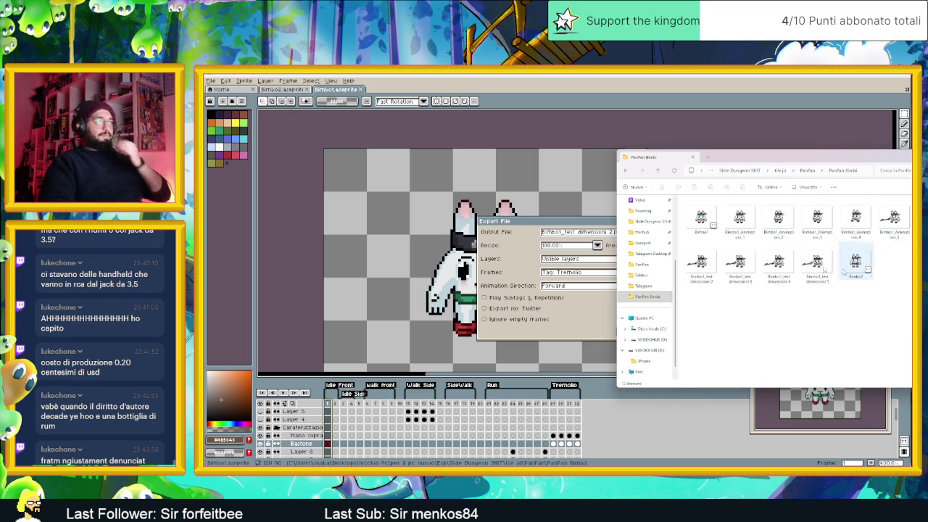
# Step: Export only the selected frames in Forward order, overwrite the PNGs, and drag one into Aseprite
pyautogui.click(609, 325)
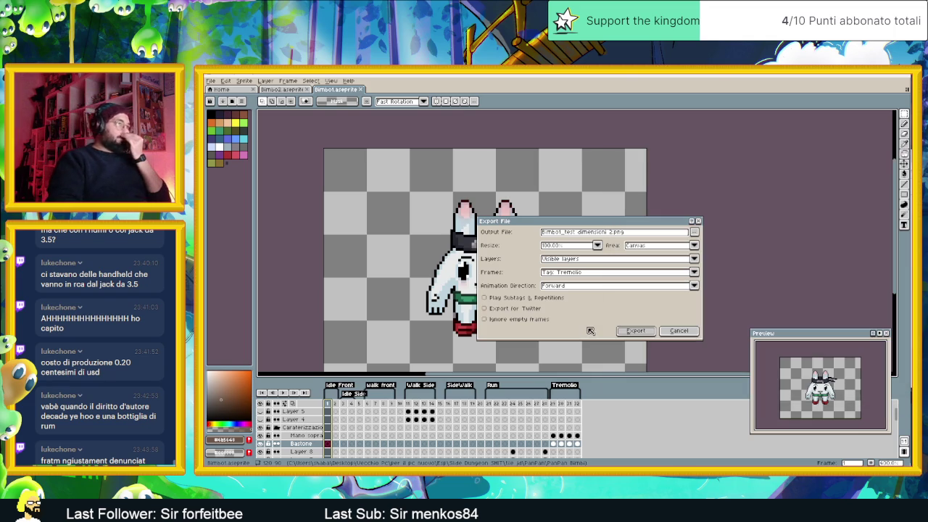
pyautogui.click(594, 288)
pyautogui.click(580, 298)
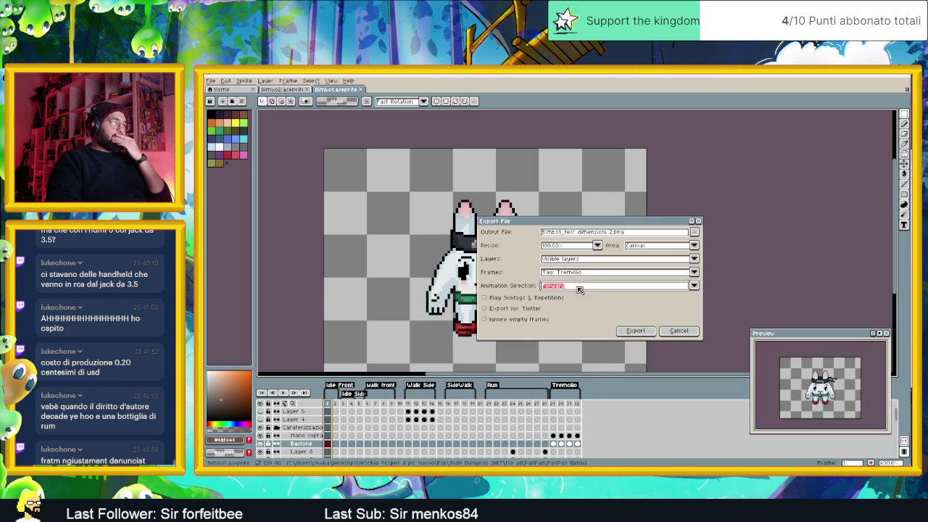
pyautogui.click(582, 272)
pyautogui.click(578, 289)
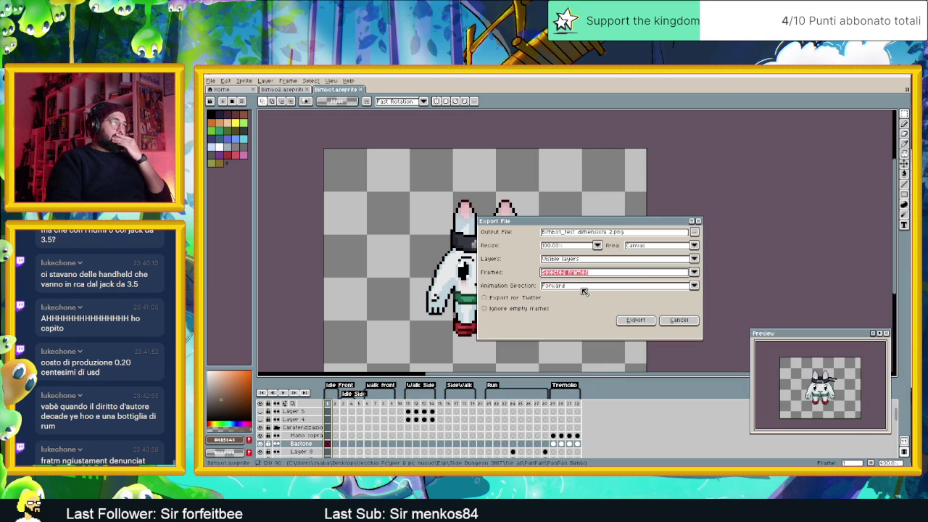
pyautogui.click(643, 320)
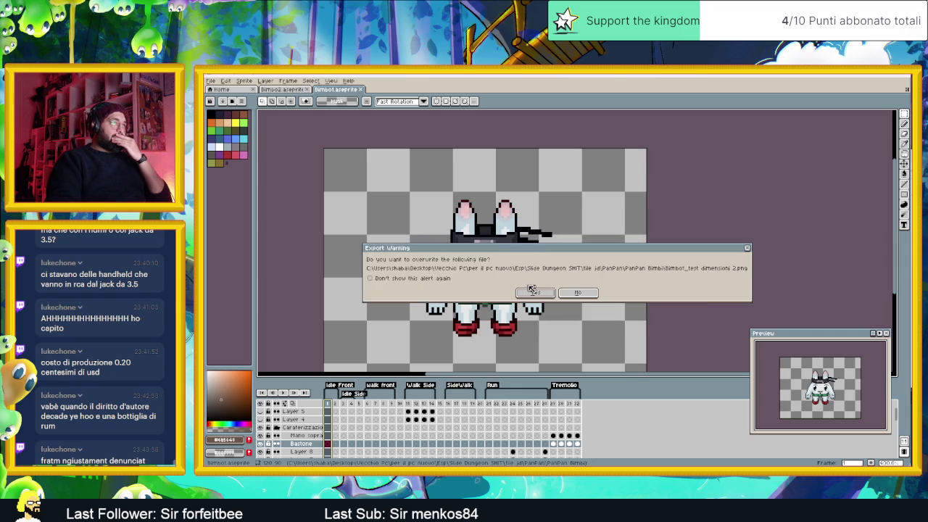
pyautogui.click(531, 293)
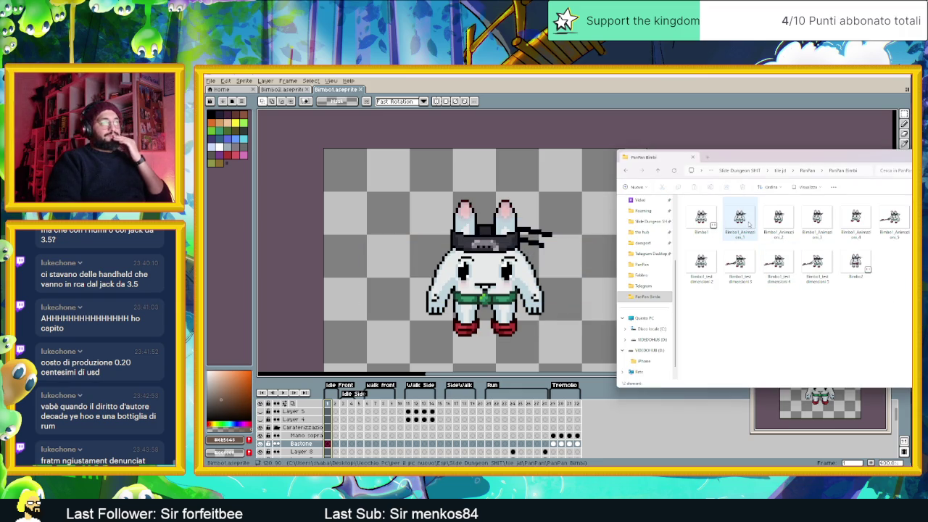
pyautogui.click(703, 271)
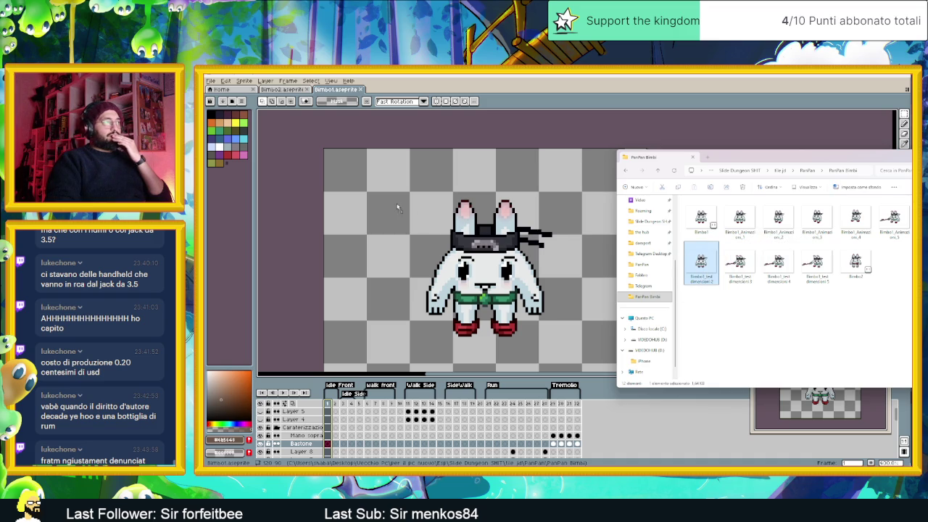
pyautogui.moveTo(703, 271); pyautogui.dragTo(401, 206)
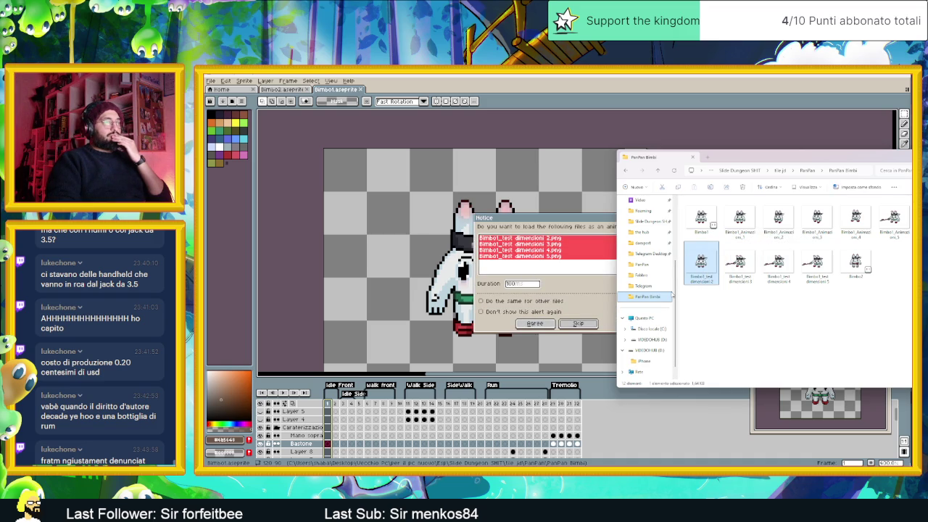
# Step: Load the Bimbo1_test dimensioni PNGs as an animation, copy the whole canvas, and paste into Bimbo2
pyautogui.click(535, 324)
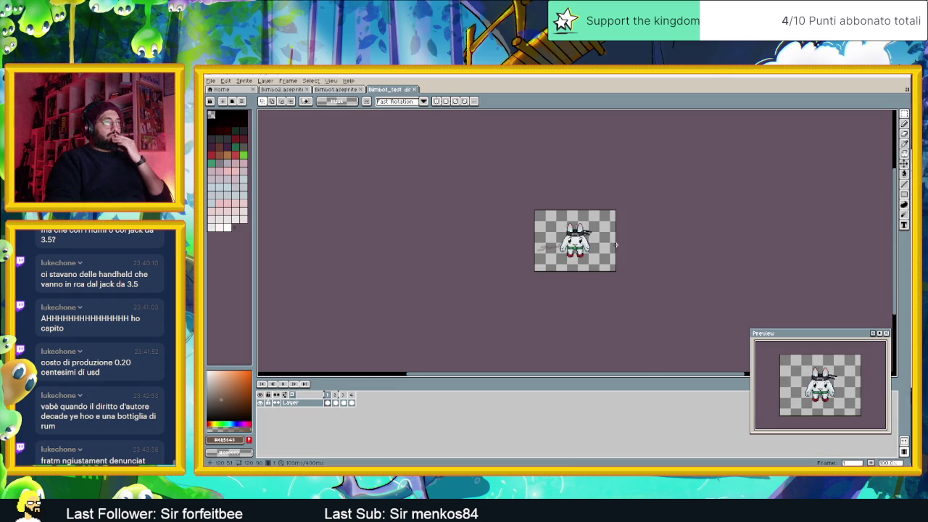
pyautogui.scroll(1, 609, 250)
pyautogui.hotkey('ctrl', 'a')
pyautogui.hotkey('ctrl', 'c')
pyautogui.hotkey('ctrl', 'shift', 'Tab')
pyautogui.hotkey('ctrl', 'v')
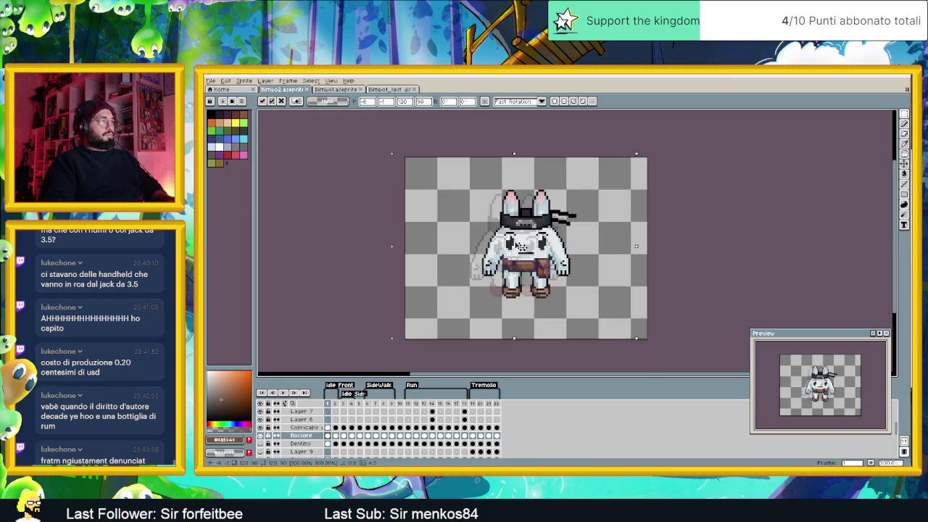
# Step: Cancel the pending paste and add a new Layer 10 above the top layer
pyautogui.moveTo(527, 247); pyautogui.dragTo(435, 259)
pyautogui.press('Return')
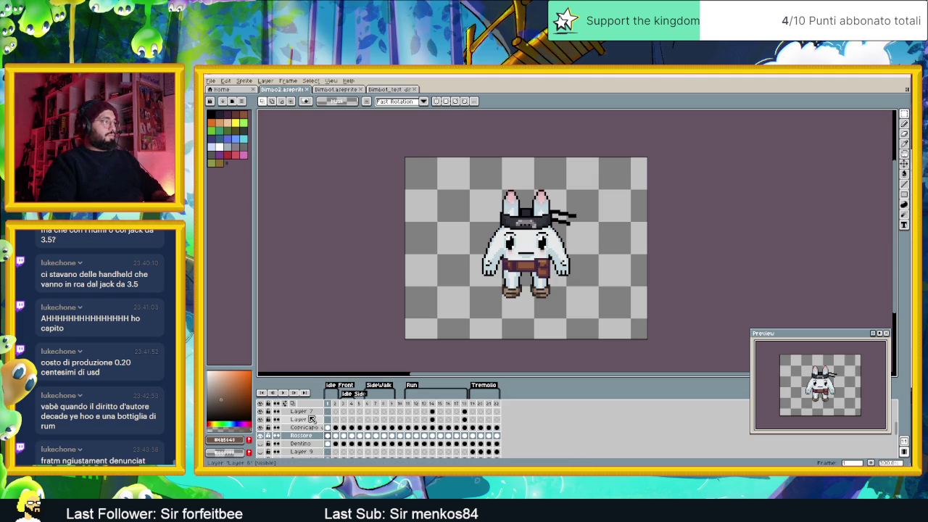
pyautogui.scroll(3, 305, 420)
pyautogui.click(299, 411)
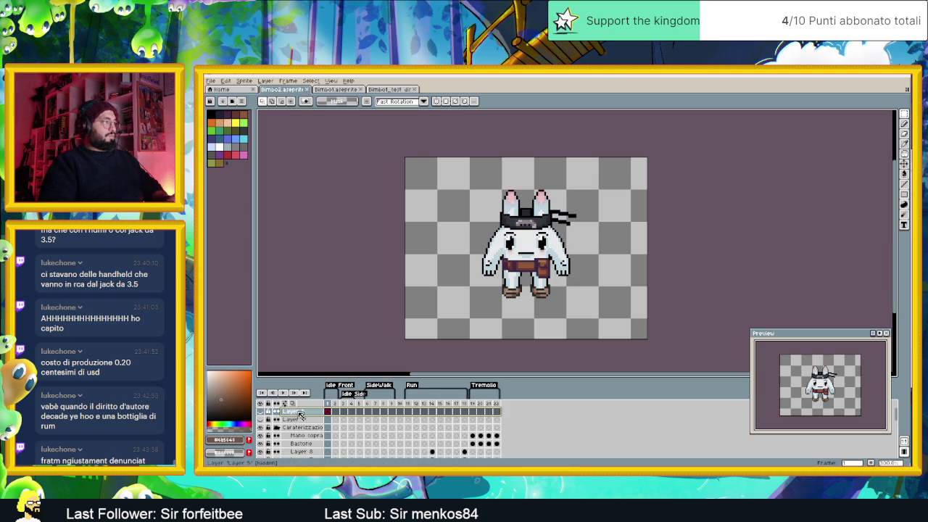
pyautogui.rightClick(299, 414)
pyautogui.click(334, 419)
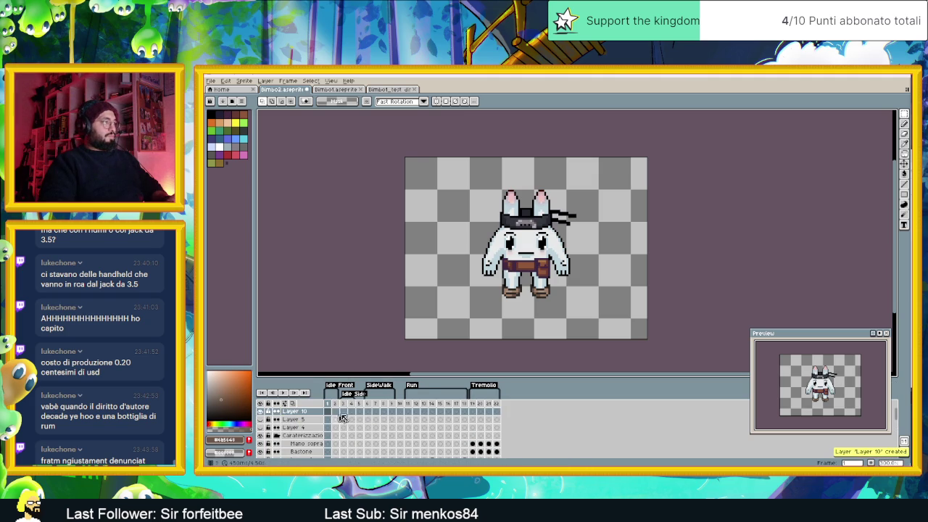
# Step: Paste the bandana bunny into frame 1 of Layer 10 and place it left of the original
pyautogui.click(327, 411)
pyautogui.hotkey('ctrl', 'v')
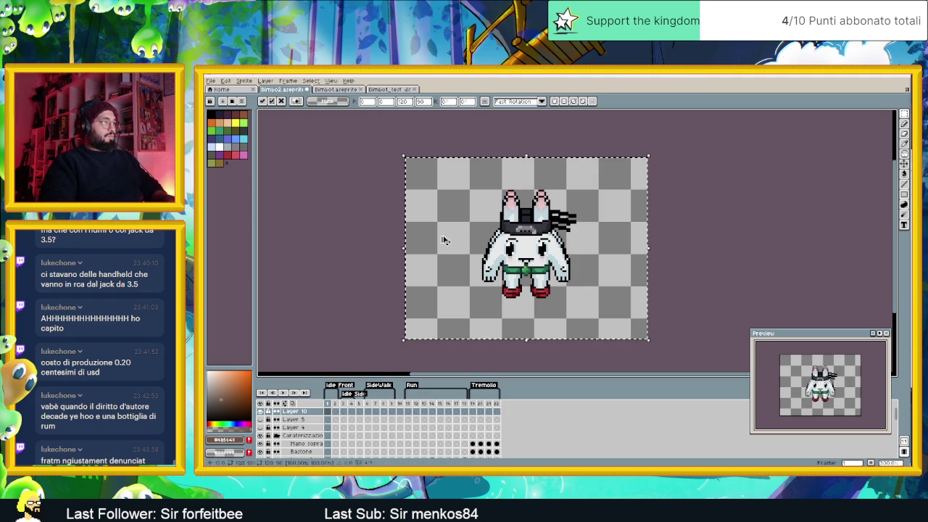
pyautogui.moveTo(522, 252); pyautogui.dragTo(449, 252)
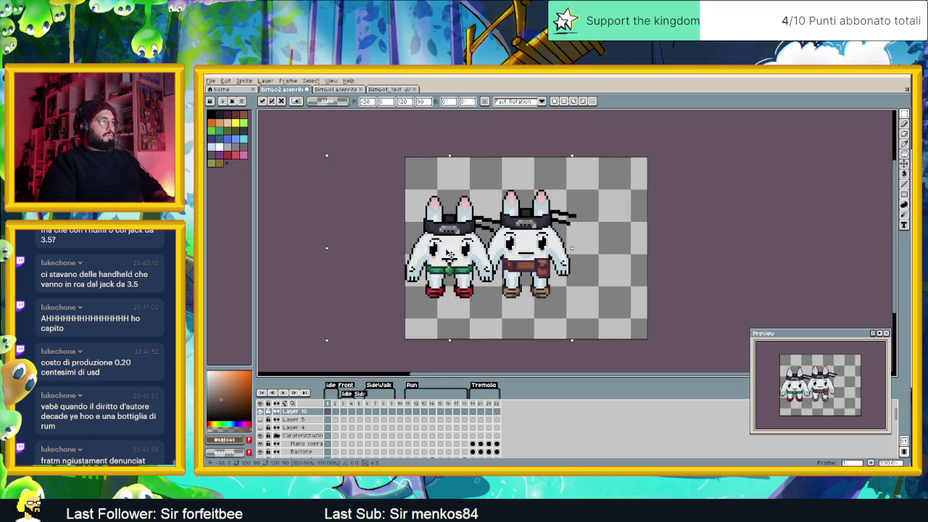
pyautogui.moveTo(449, 252)
pyautogui.mouseDown()
pyautogui.moveTo(610, 255)
pyautogui.moveTo(447, 257)
pyautogui.mouseUp()
pyautogui.press('Up')
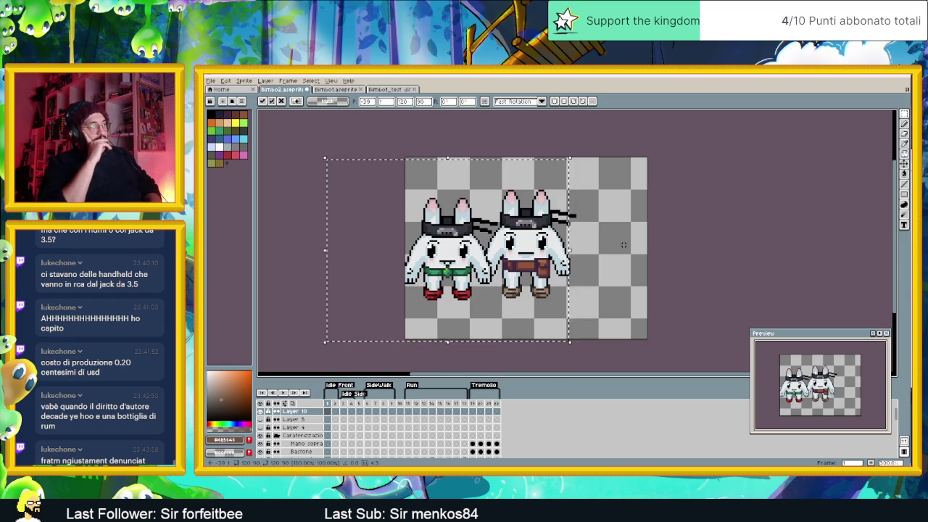
pyautogui.moveTo(455, 258); pyautogui.dragTo(461, 258)
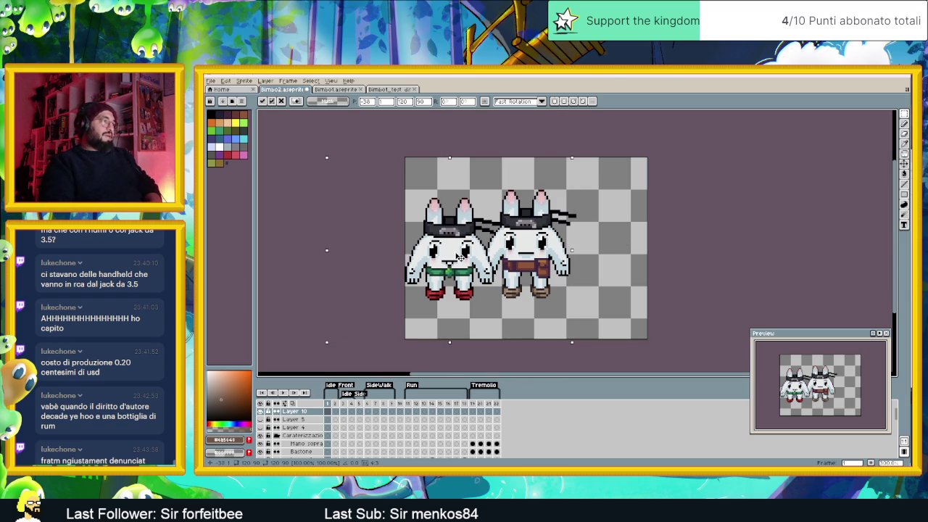
pyautogui.hotkey('ctrl', 'd')
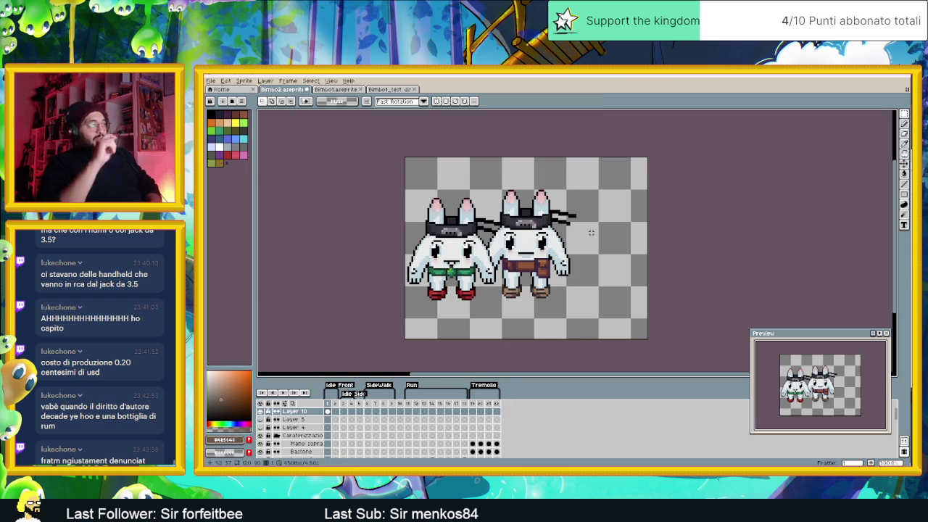
# Step: On frame 1, move the green-shorts bunny right so it overlaps the brown-belt bunny
pyautogui.click(336, 404)
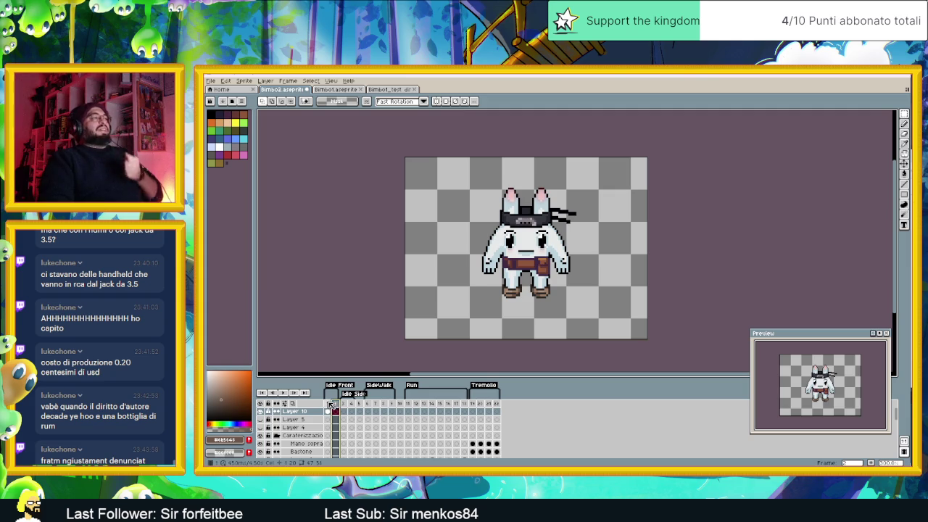
pyautogui.click(329, 404)
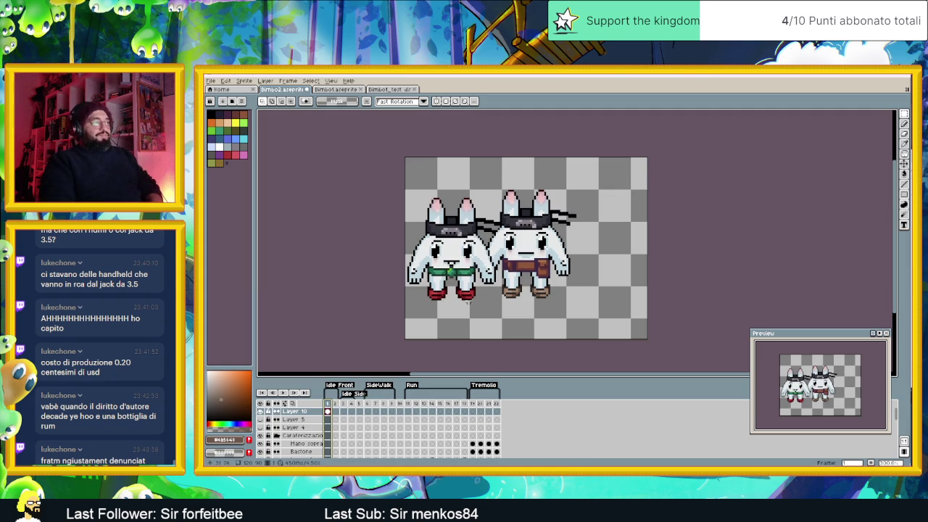
pyautogui.scroll(1, 451, 274)
pyautogui.scroll(1, 446, 279)
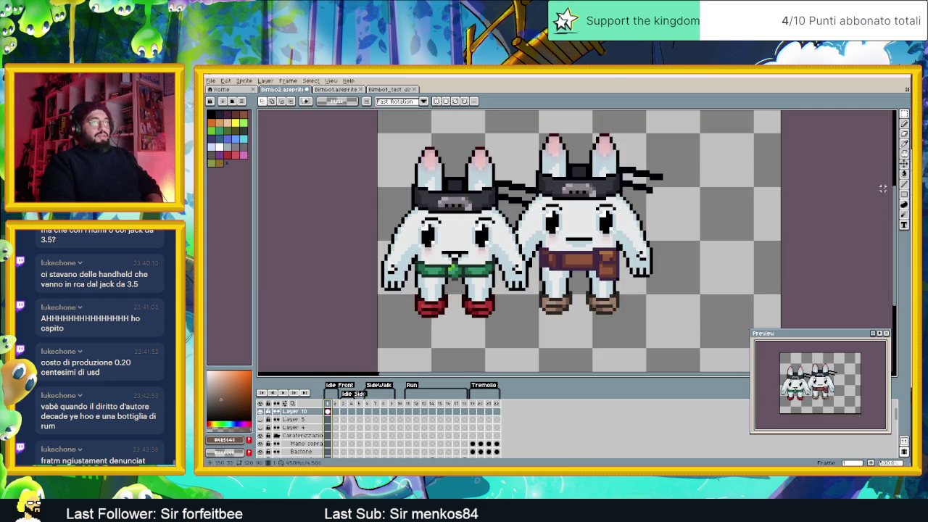
pyautogui.press('v')
pyautogui.moveTo(478, 271); pyautogui.dragTo(478, 267)
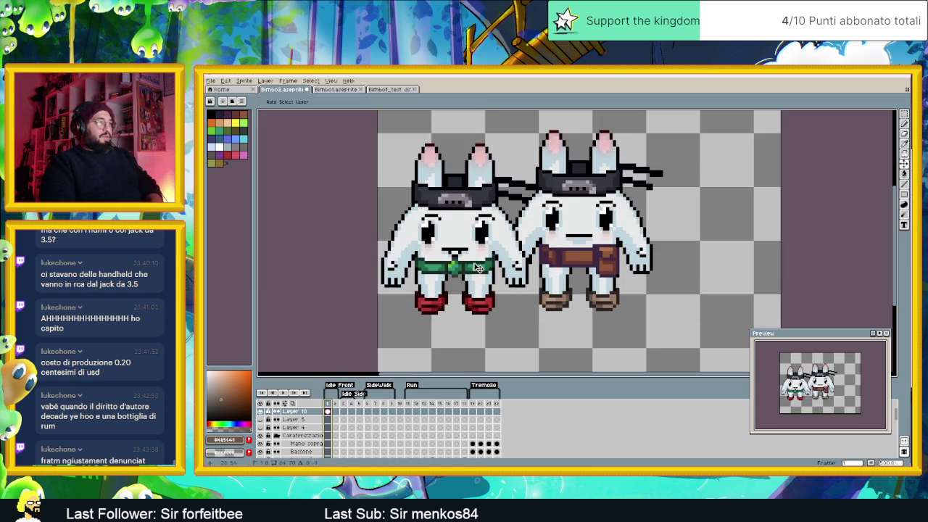
pyautogui.click(341, 402)
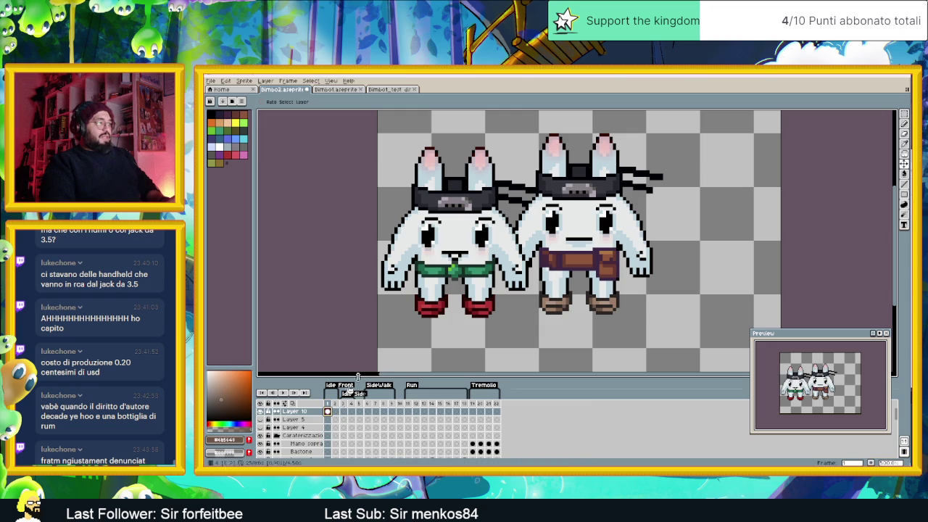
pyautogui.moveTo(459, 271)
pyautogui.mouseDown()
pyautogui.moveTo(527, 267)
pyautogui.moveTo(479, 267)
pyautogui.mouseUp()
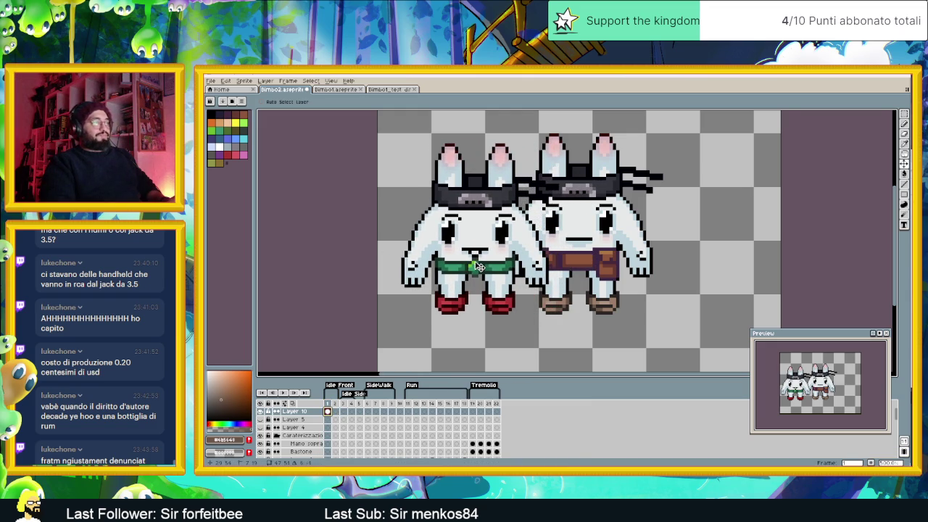
pyautogui.scroll(-1, 588, 251)
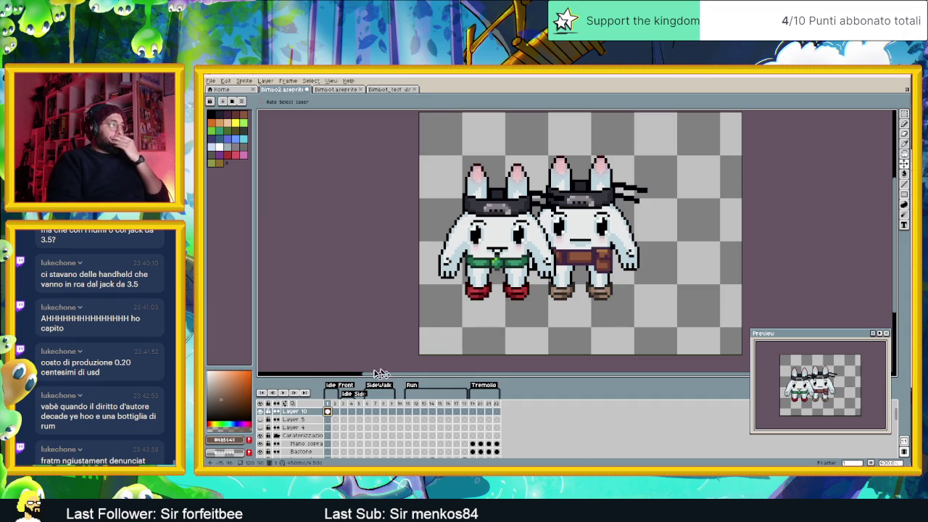
# Step: Hide Layer 10 and centre the view on the brown-belt bunny
pyautogui.click(262, 411)
pyautogui.moveTo(633, 288); pyautogui.dragTo(512, 287)
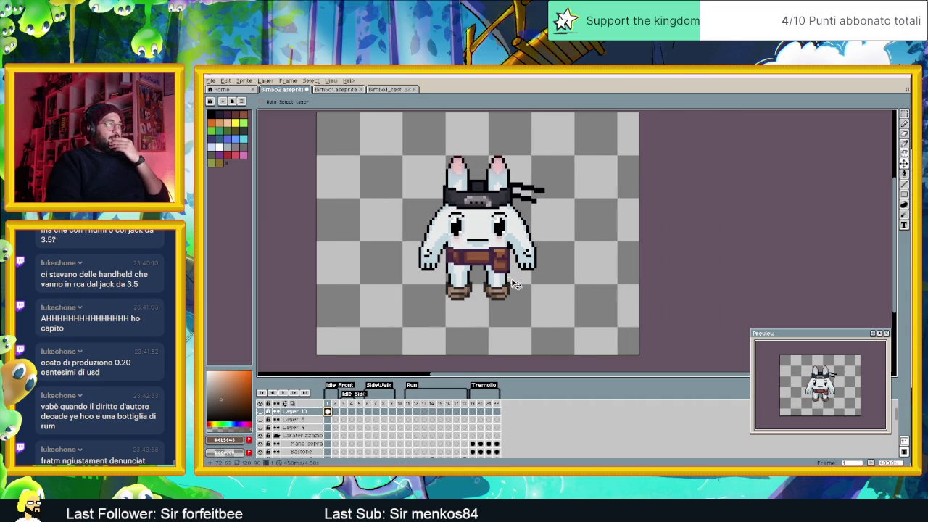
pyautogui.scroll(-2, 330, 448)
pyautogui.scroll(-2, 329, 450)
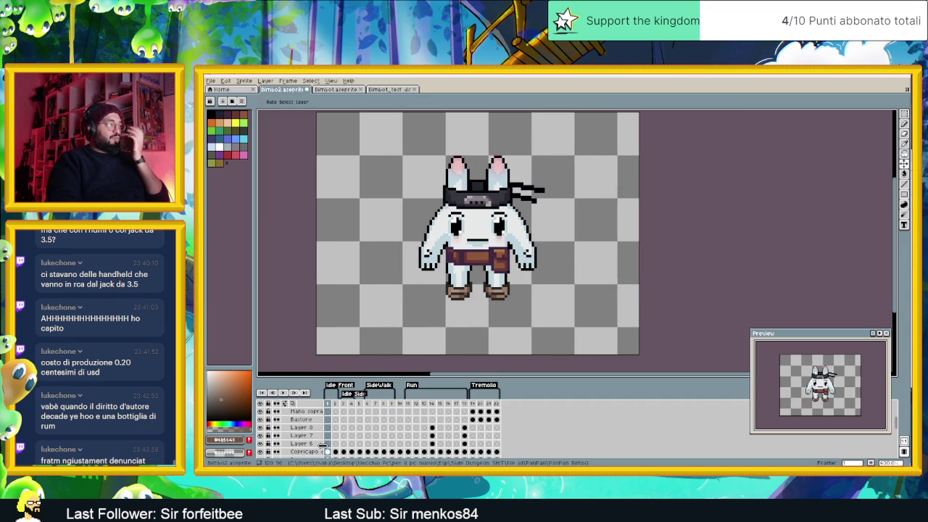
pyautogui.scroll(-1, 330, 451)
pyautogui.scroll(-1, 331, 450)
pyautogui.scroll(-1, 330, 450)
pyautogui.scroll(-1, 330, 449)
pyautogui.scroll(-1, 330, 449)
pyautogui.scroll(-1, 330, 450)
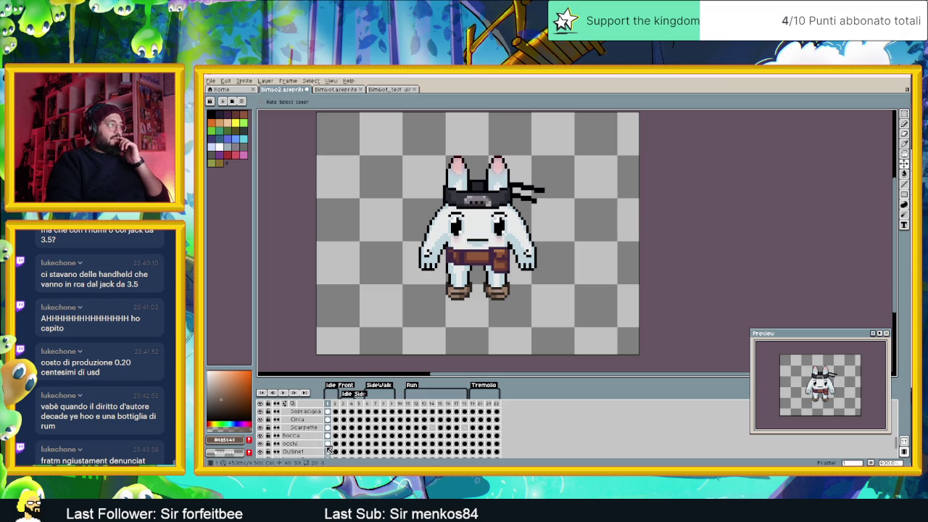
# Step: On Outline1, raise the brown-belt bunny's head and upper body by one pixel
pyautogui.click(328, 452)
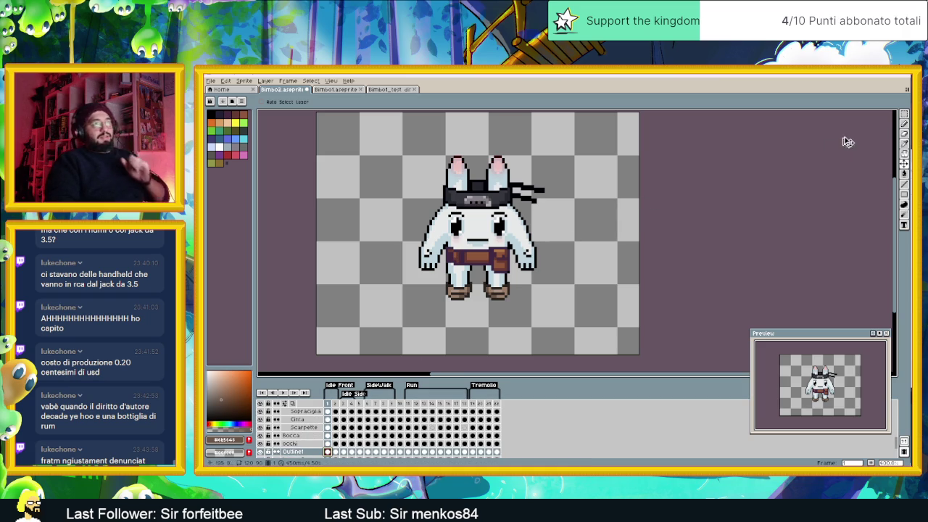
pyautogui.click(904, 114)
pyautogui.moveTo(395, 140)
pyautogui.mouseDown()
pyautogui.moveTo(493, 205)
pyautogui.moveTo(557, 269)
pyautogui.mouseUp()
pyautogui.hotkey('ctrl', 't')
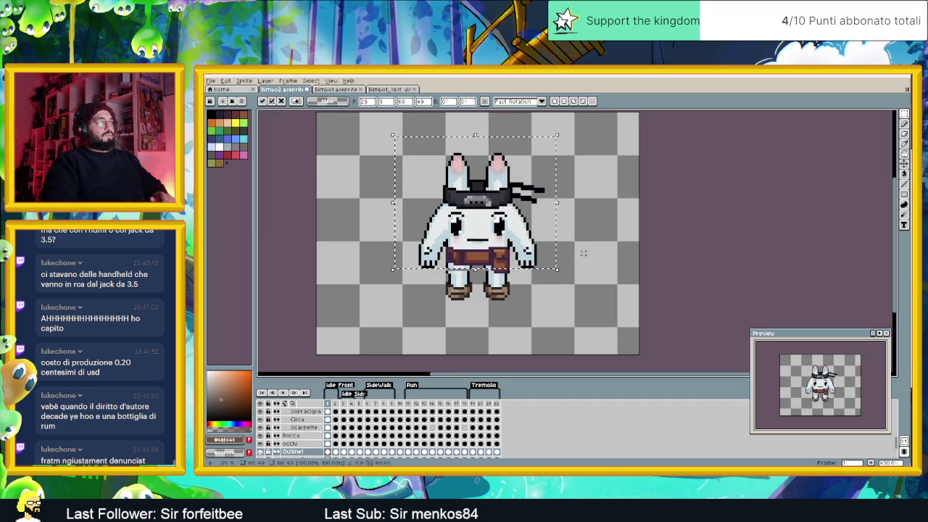
pyautogui.press('Up')
pyautogui.click(621, 203)
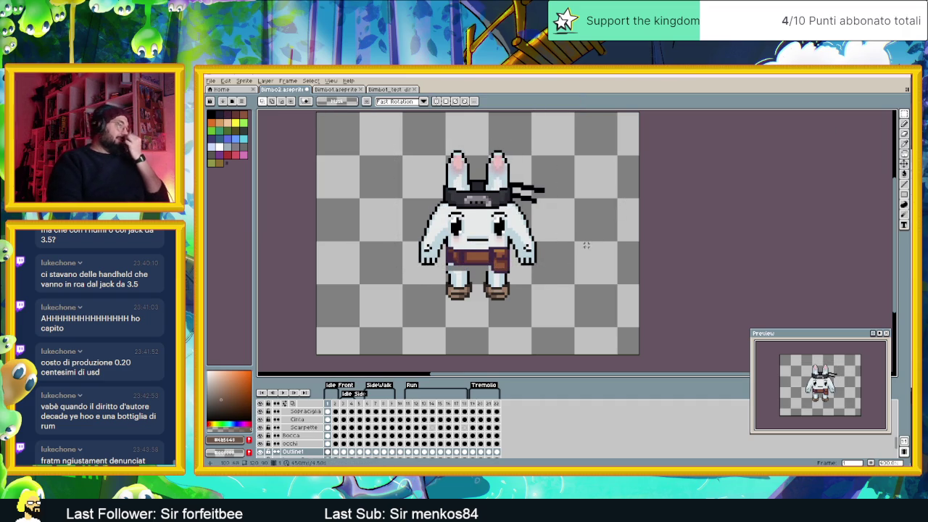
# Step: Make Layer 10's green-shorts bunny visible again
pyautogui.scroll(2, 297, 420)
pyautogui.scroll(2, 299, 424)
pyautogui.scroll(2, 301, 427)
pyautogui.click(260, 411)
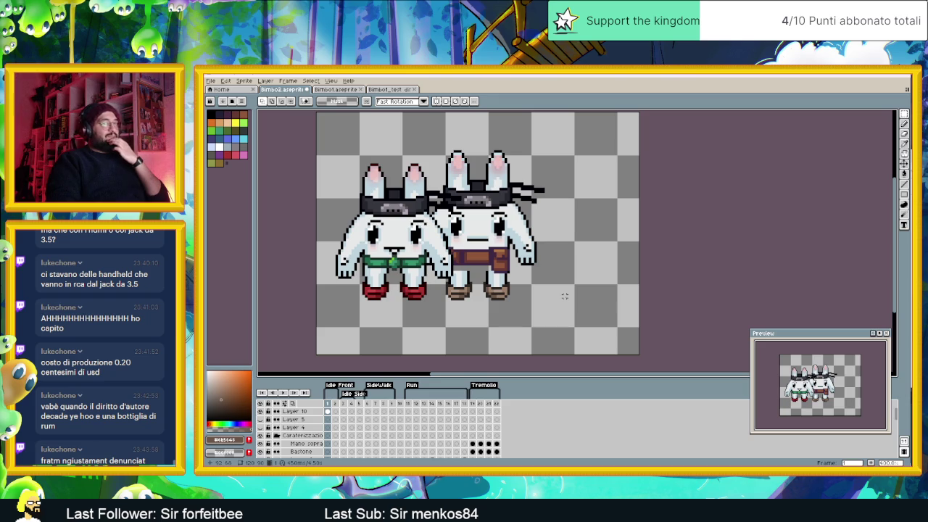
# Step: Select the Bocca and occhi cels and nudge the brown-belt bunny's mouth with the Move tool
pyautogui.scroll(-2, 319, 435)
pyautogui.scroll(-3, 327, 448)
pyautogui.scroll(-3, 327, 448)
pyautogui.scroll(-2, 330, 448)
pyautogui.scroll(-1, 330, 448)
pyautogui.scroll(-1, 330, 446)
pyautogui.scroll(-2, 330, 453)
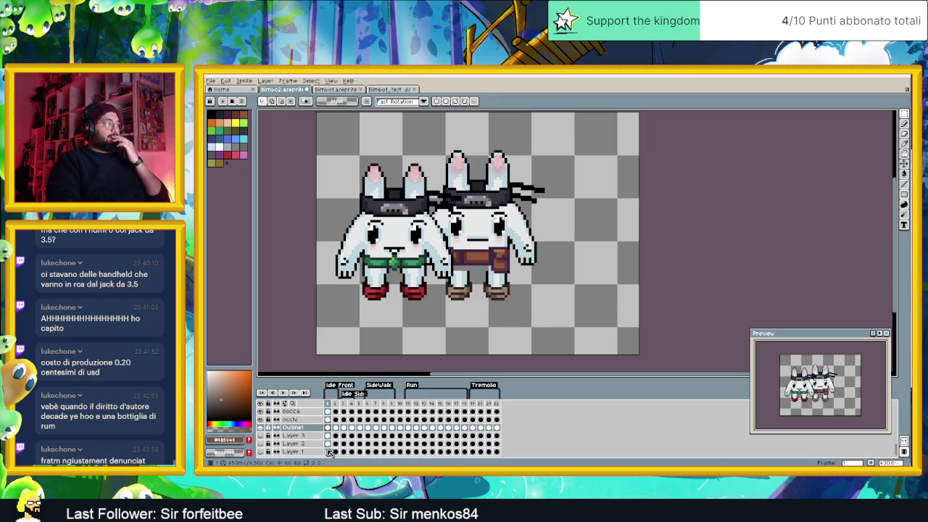
pyautogui.scroll(1, 323, 429)
pyautogui.moveTo(328, 435); pyautogui.dragTo(328, 427)
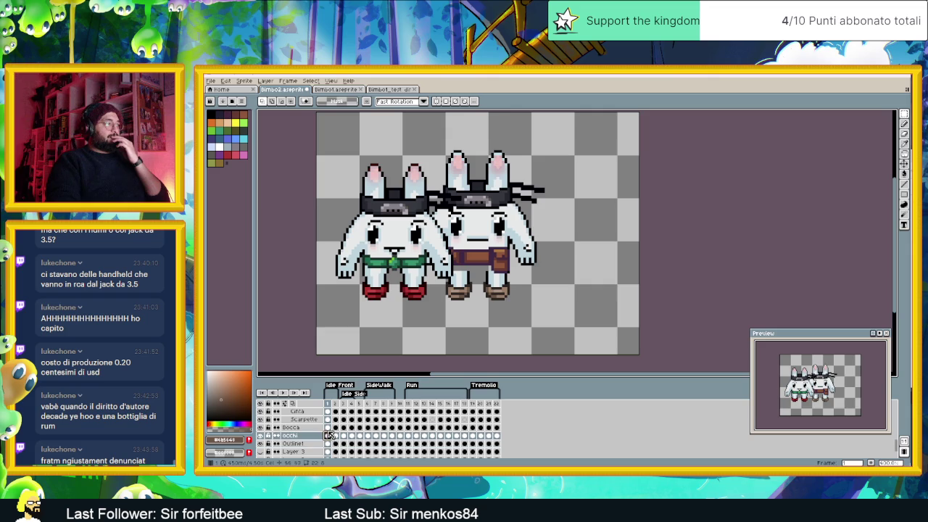
pyautogui.click(904, 164)
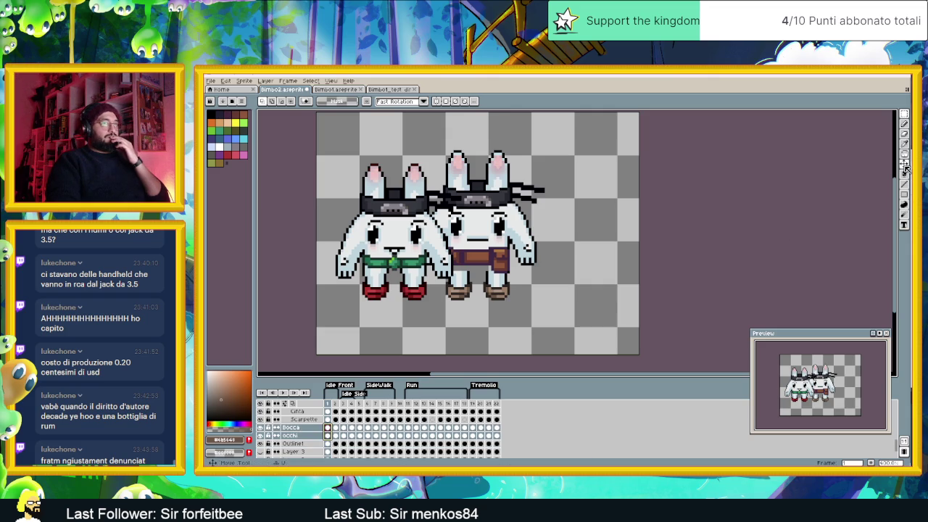
pyautogui.moveTo(508, 242); pyautogui.dragTo(508, 241)
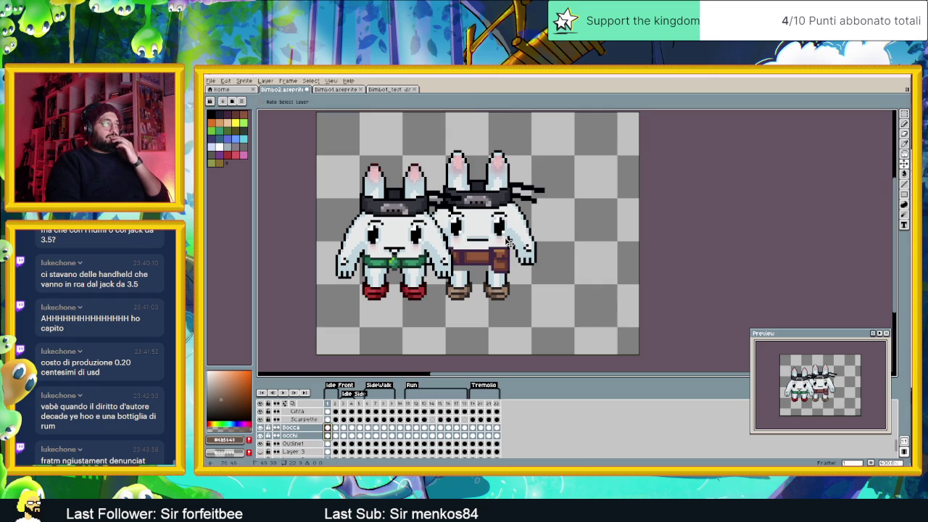
# Step: Raise the brown-belt bunny's eyes and mouth to match its lifted upper body
pyautogui.press('Right')
pyautogui.press('Down')
pyautogui.press('Left')
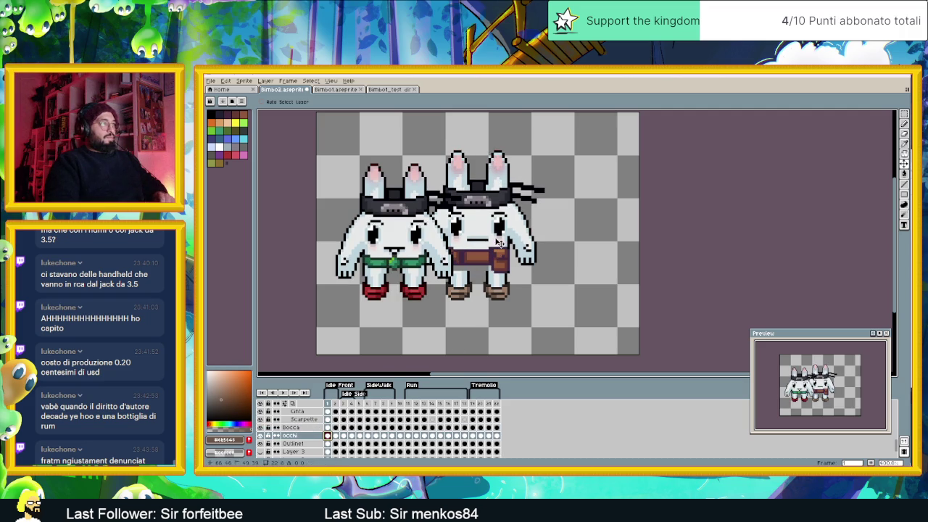
pyautogui.moveTo(500, 245); pyautogui.dragTo(500, 239)
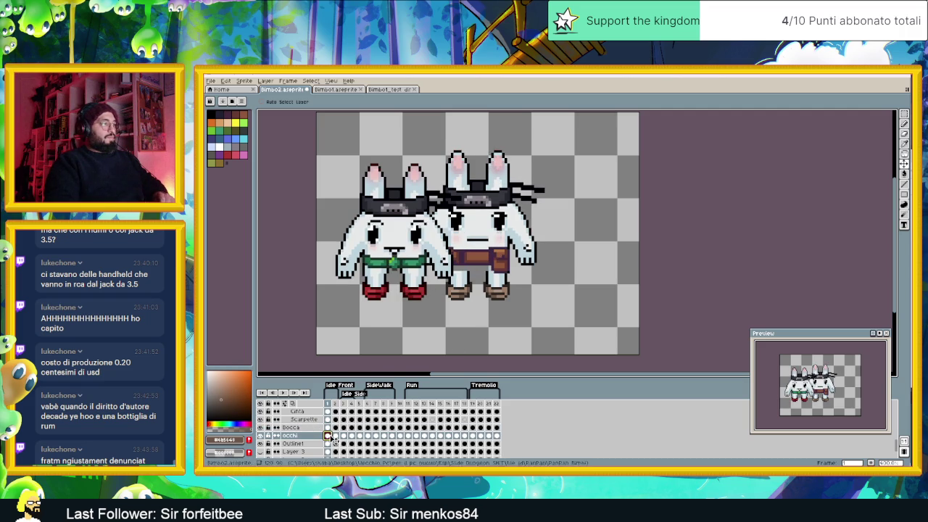
pyautogui.press('Up')
pyautogui.moveTo(499, 228); pyautogui.dragTo(499, 221)
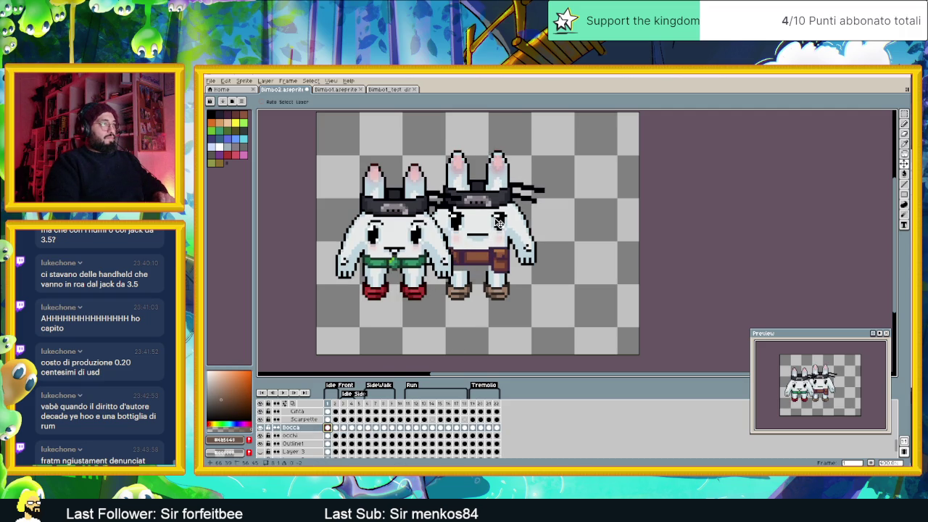
# Step: Raise the brown-belt bunny's Copricapo hat two pixels
pyautogui.scroll(2, 333, 430)
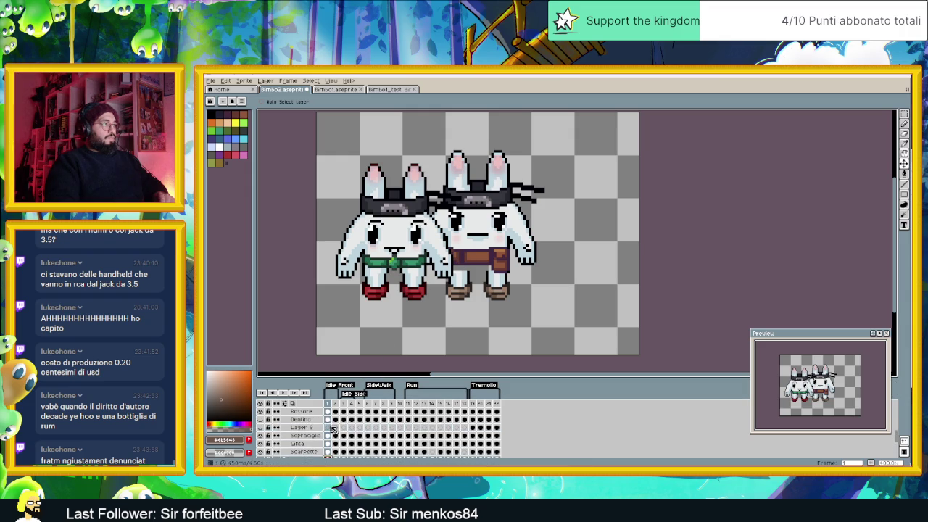
pyautogui.scroll(3, 333, 429)
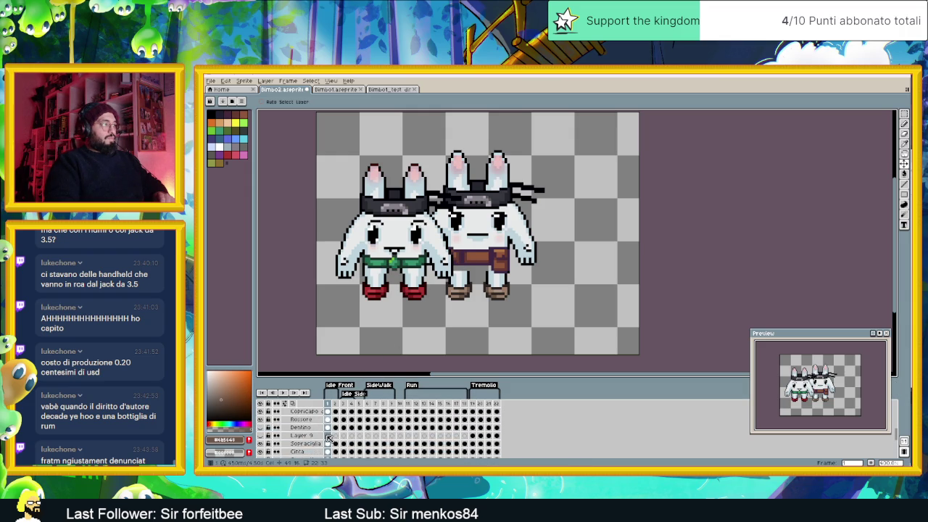
pyautogui.scroll(-3, 331, 436)
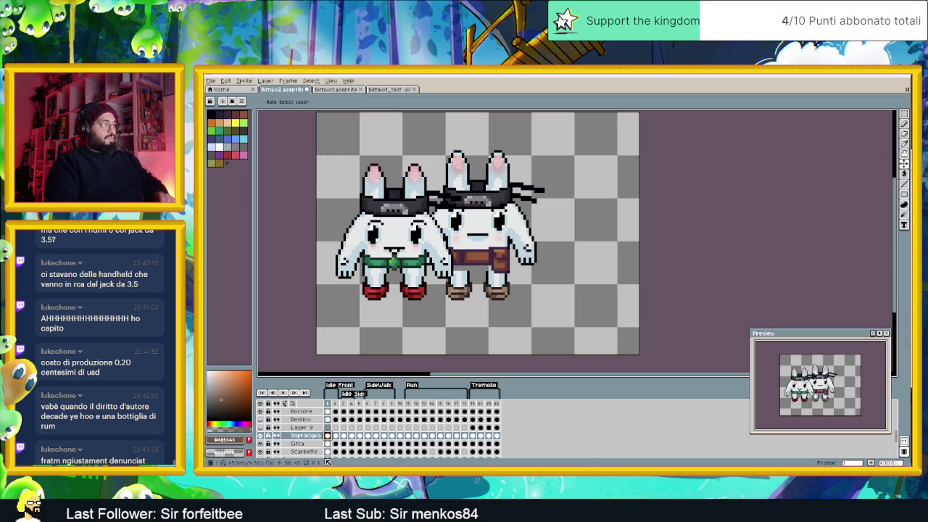
pyautogui.scroll(-5, 337, 431)
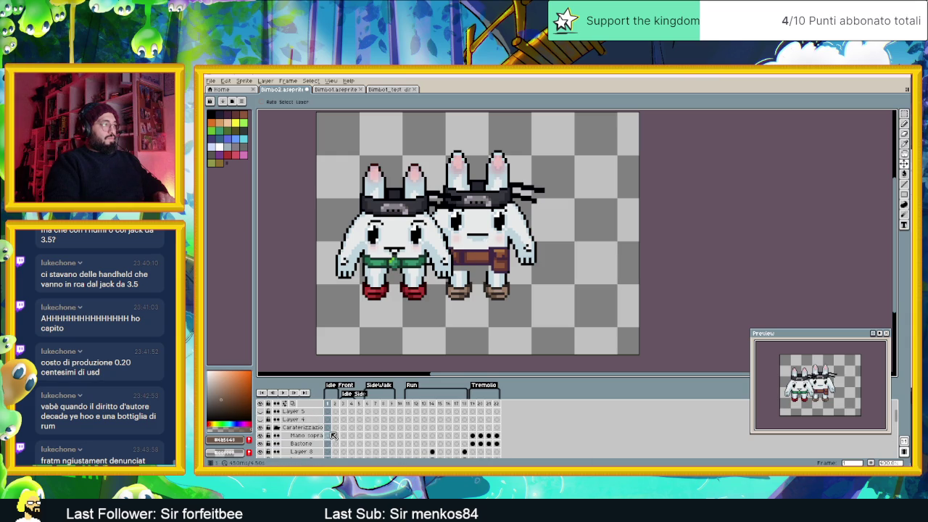
pyautogui.scroll(-1, 333, 435)
pyautogui.scroll(-3, 333, 428)
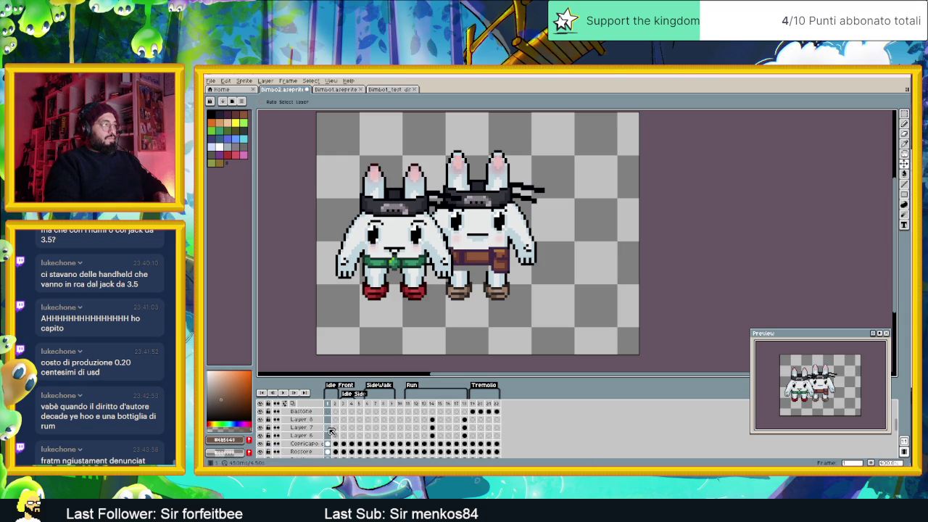
pyautogui.click(329, 435)
pyautogui.press('Up')
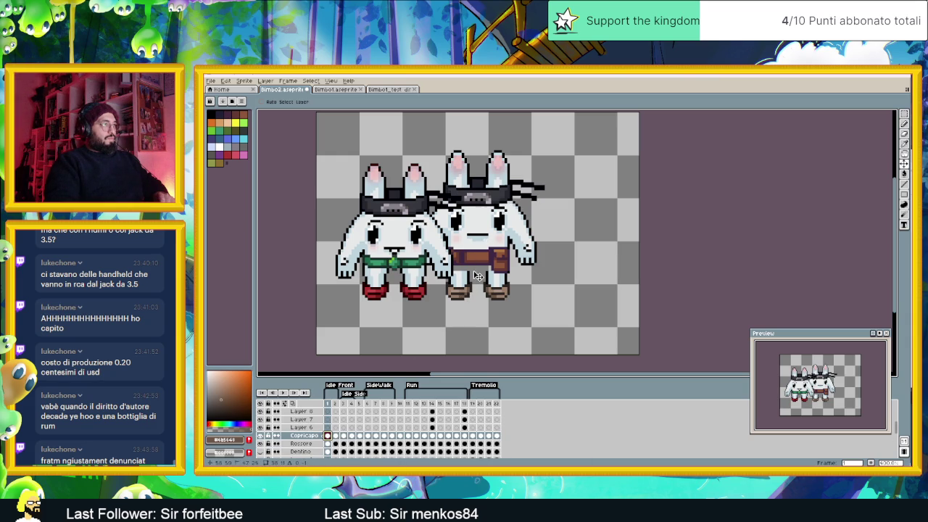
pyautogui.press('Up')
pyautogui.press('Up')
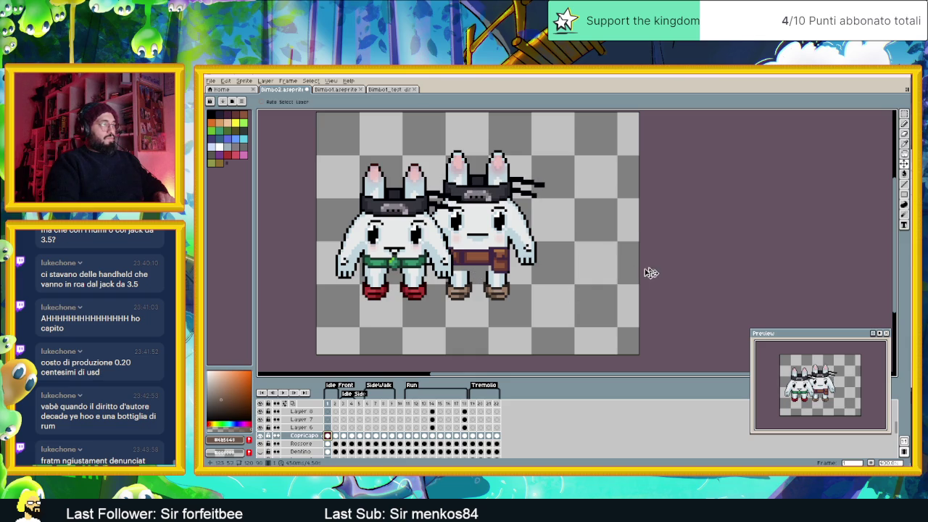
pyautogui.scroll(-4, 621, 281)
pyautogui.scroll(1, 609, 278)
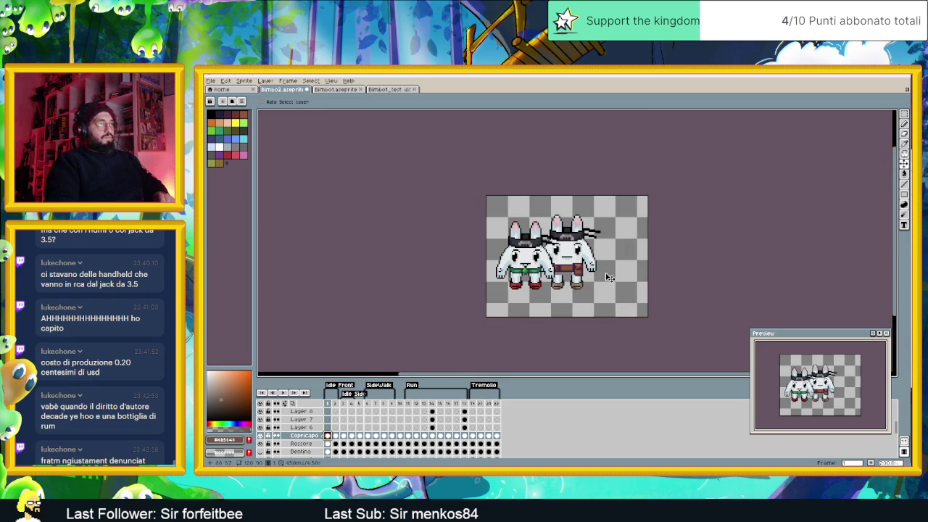
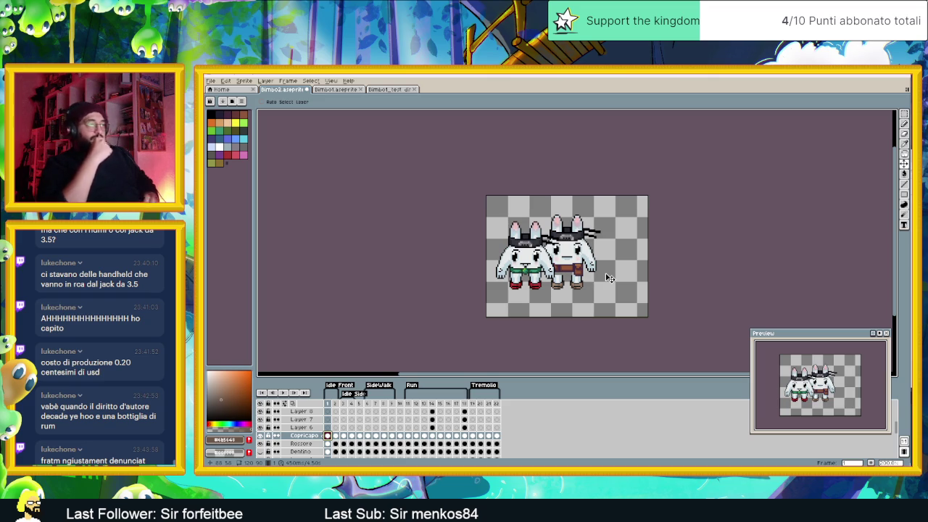
# Step: Undo the last cel move and hide the green-belt companion bunny on Layer 5
pyautogui.hotkey('ctrl', 'z')
pyautogui.hotkey('ctrl', 'z')
pyautogui.hotkey('ctrl', 'z')
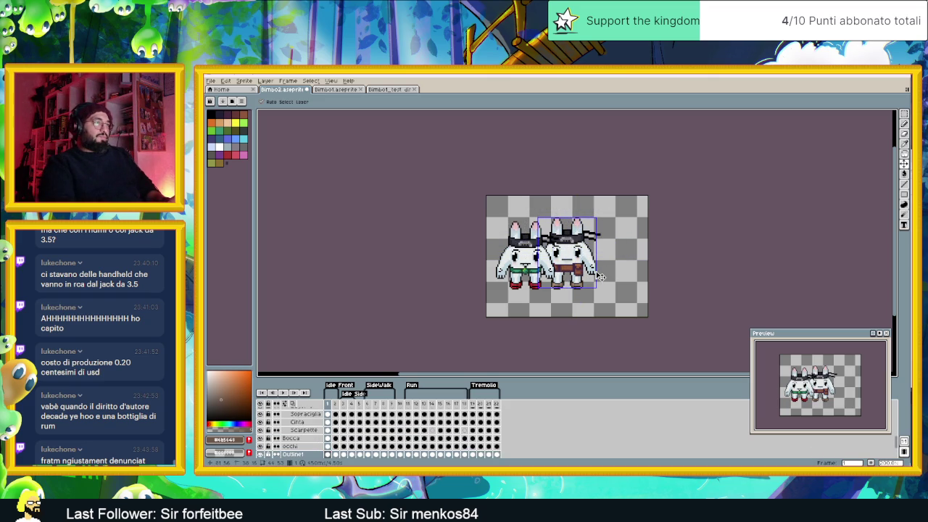
pyautogui.press('+')
pyautogui.press('+')
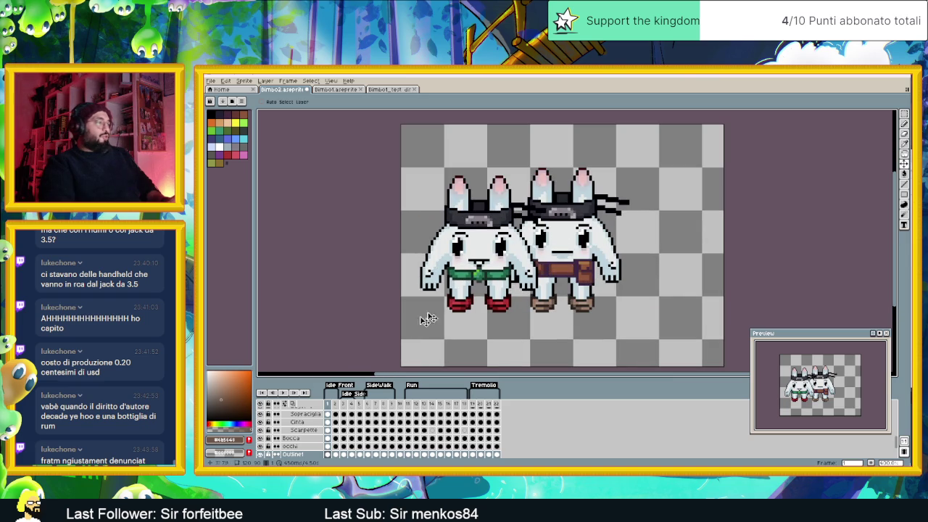
pyautogui.scroll(3, 267, 418)
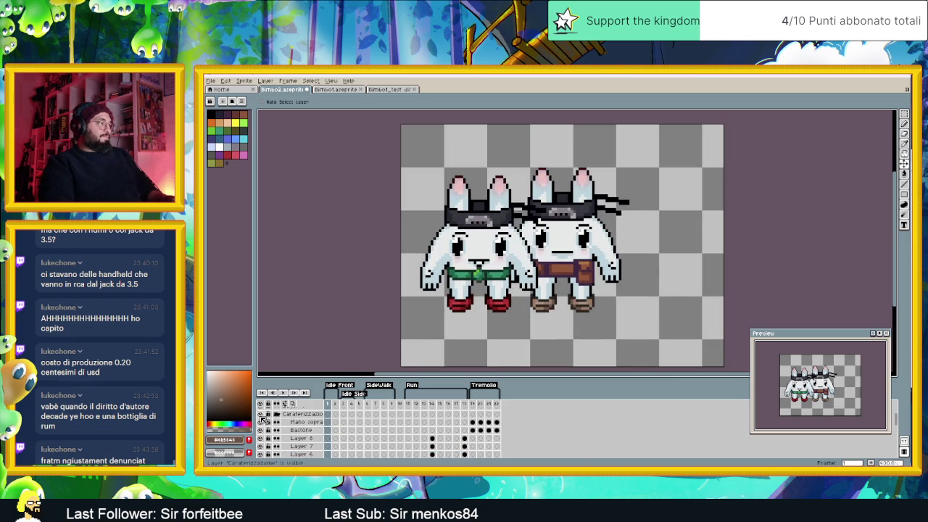
pyautogui.scroll(3, 264, 419)
pyautogui.click(264, 419)
pyautogui.press('+')
pyautogui.press('+')
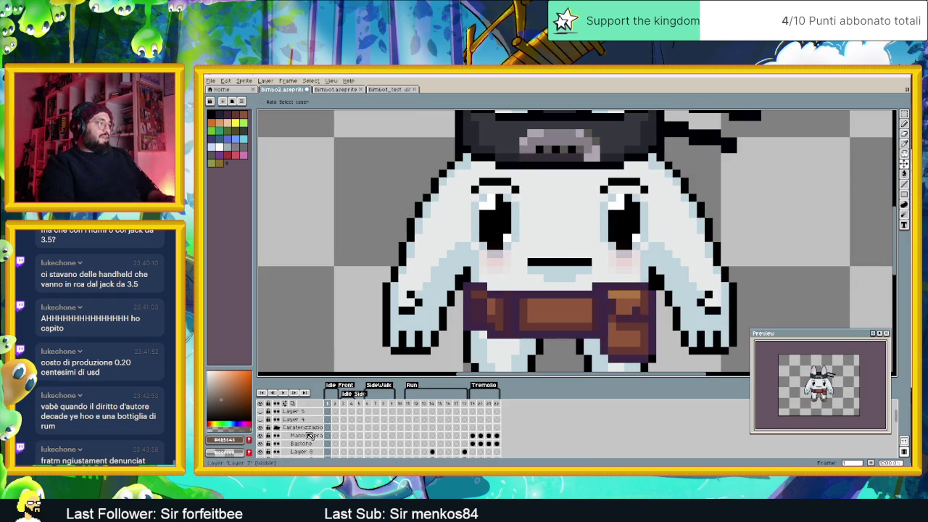
# Step: Add a new empty Layer 11 above the Mano sopra layer
pyautogui.click(303, 443)
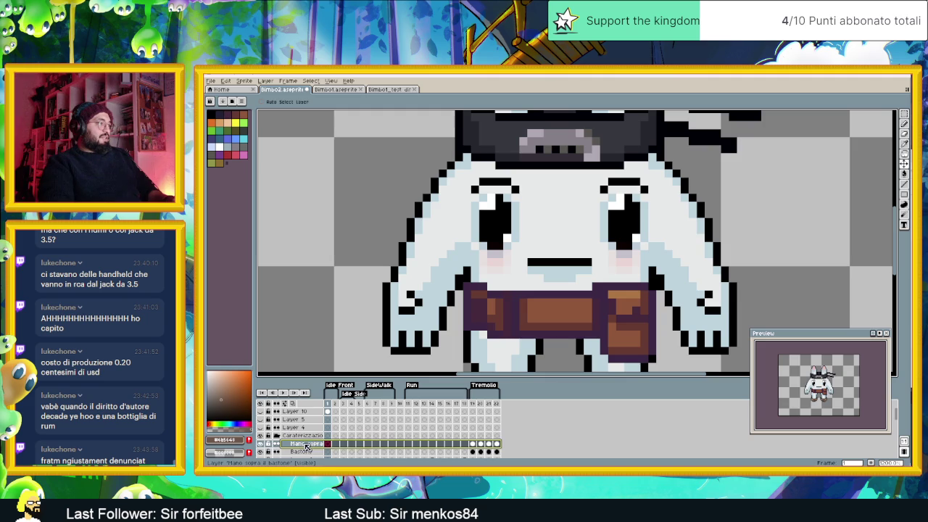
pyautogui.rightClick(305, 444)
pyautogui.click(380, 416)
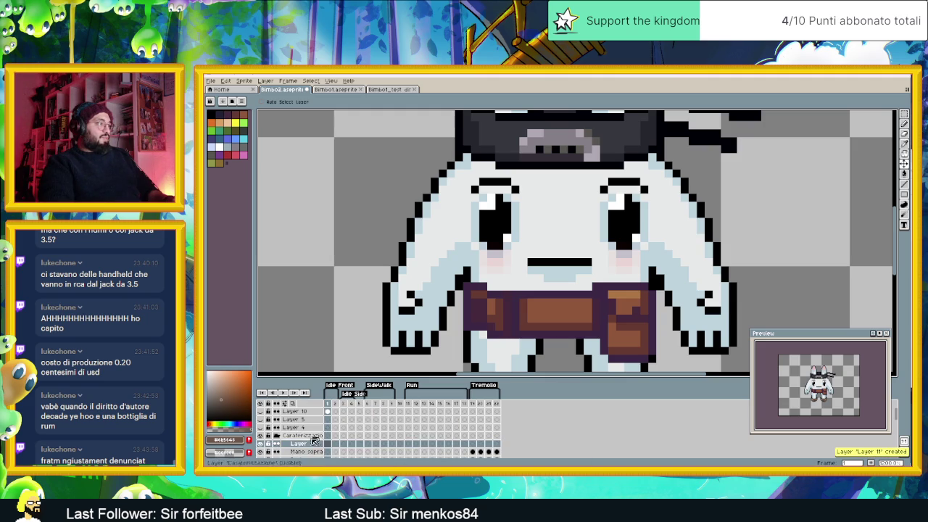
pyautogui.scroll(-2, 534, 203)
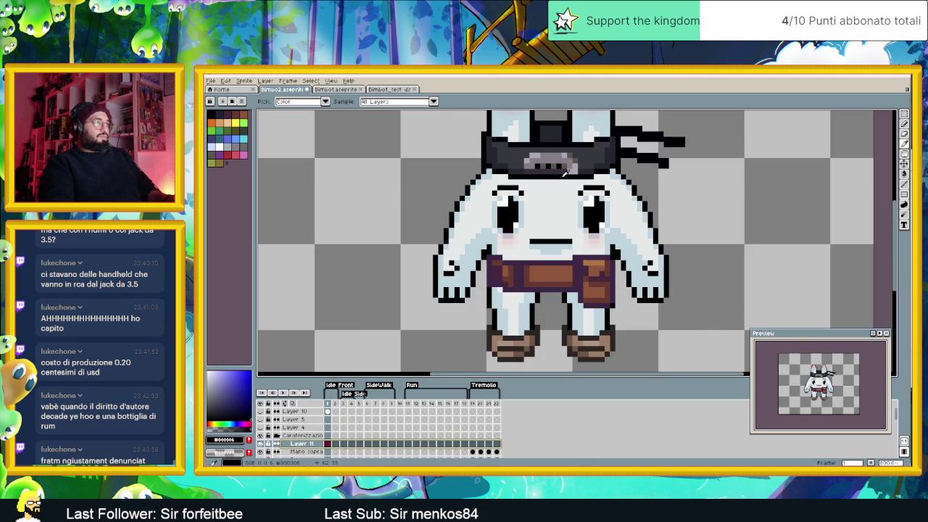
pyautogui.scroll(3, 541, 240)
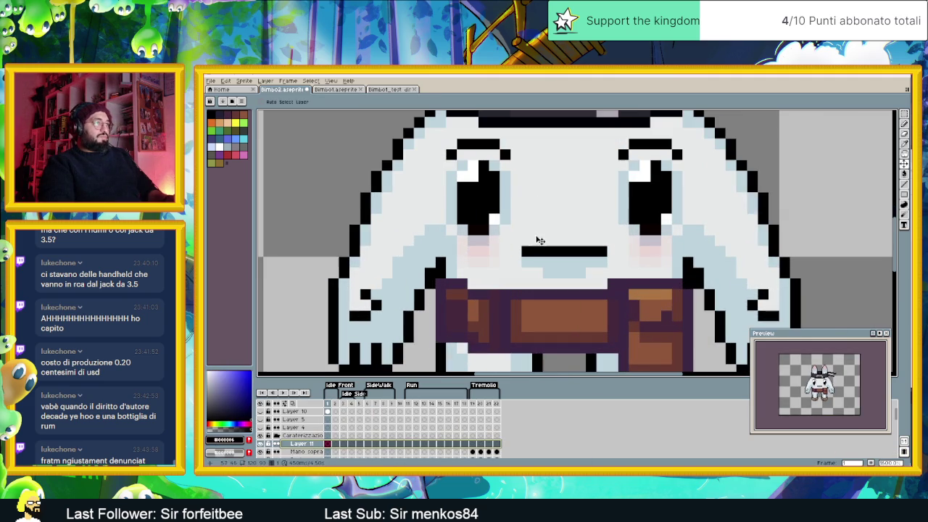
pyautogui.click(904, 184)
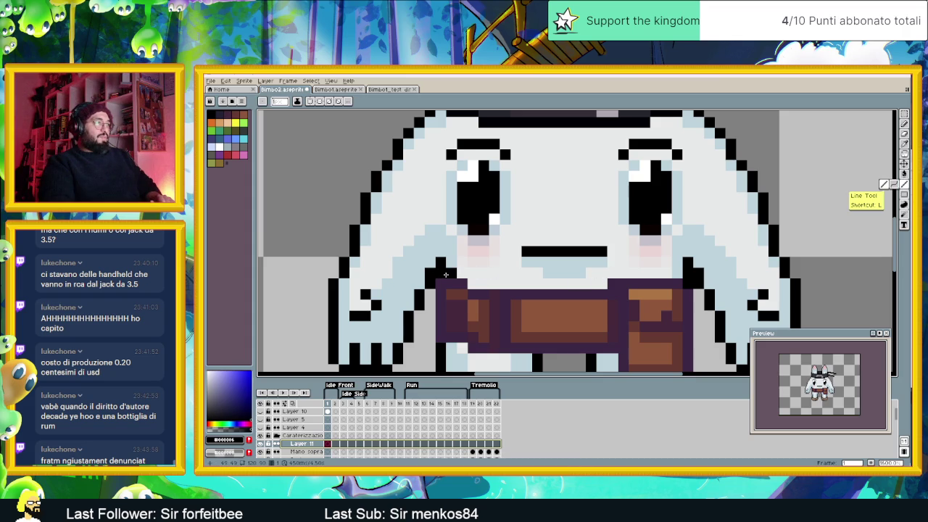
# Step: Draw black line segments outlining a mustache under the brown-belt bunny's mouth
pyautogui.moveTo(444, 274); pyautogui.dragTo(584, 284)
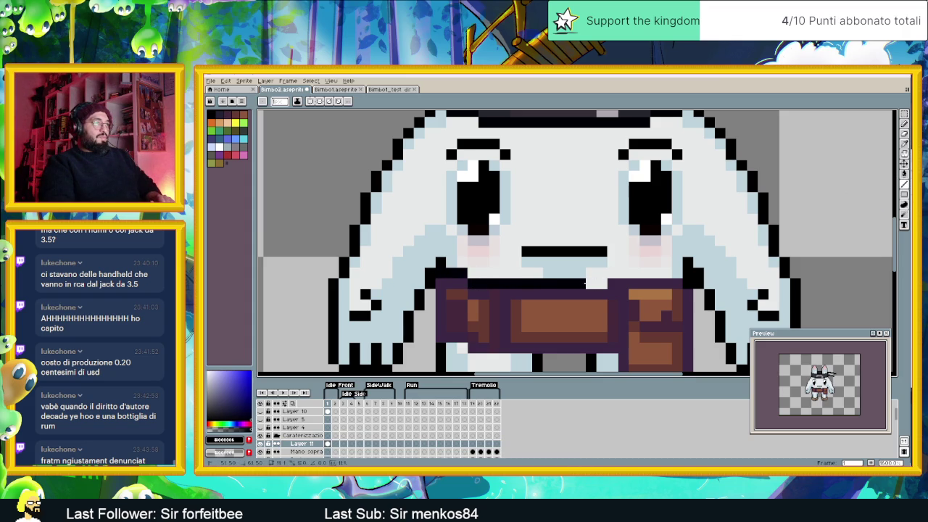
pyautogui.moveTo(596, 284)
pyautogui.mouseDown()
pyautogui.moveTo(682, 272)
pyautogui.moveTo(687, 253)
pyautogui.mouseUp()
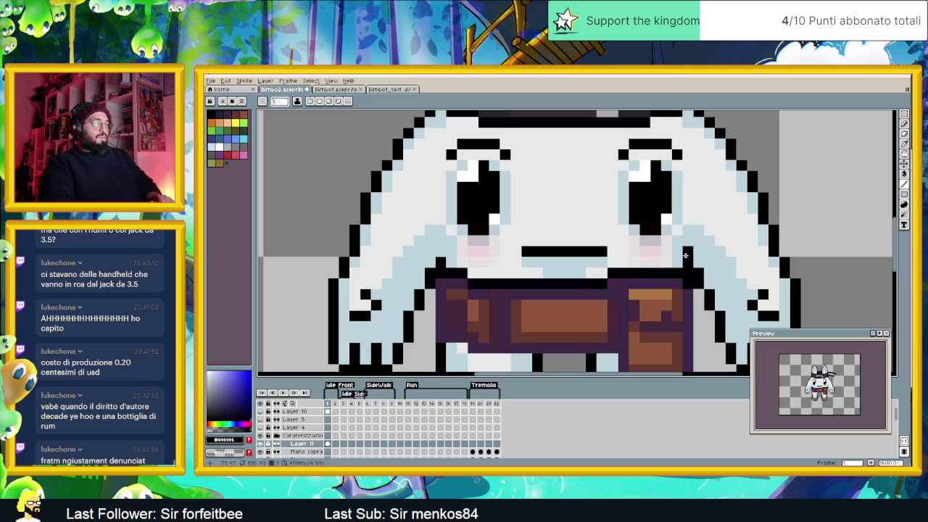
pyautogui.click(569, 229)
pyautogui.moveTo(558, 229); pyautogui.dragTo(472, 252)
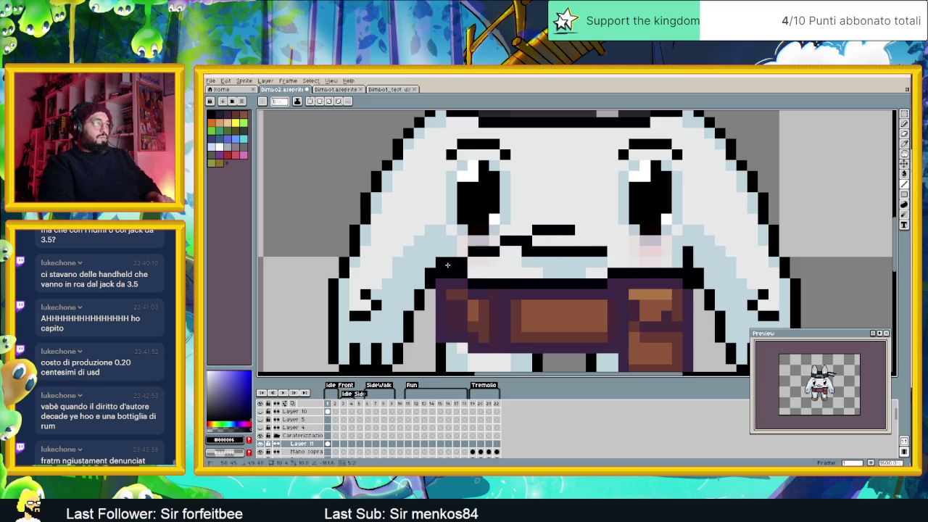
pyautogui.moveTo(596, 230); pyautogui.dragTo(670, 252)
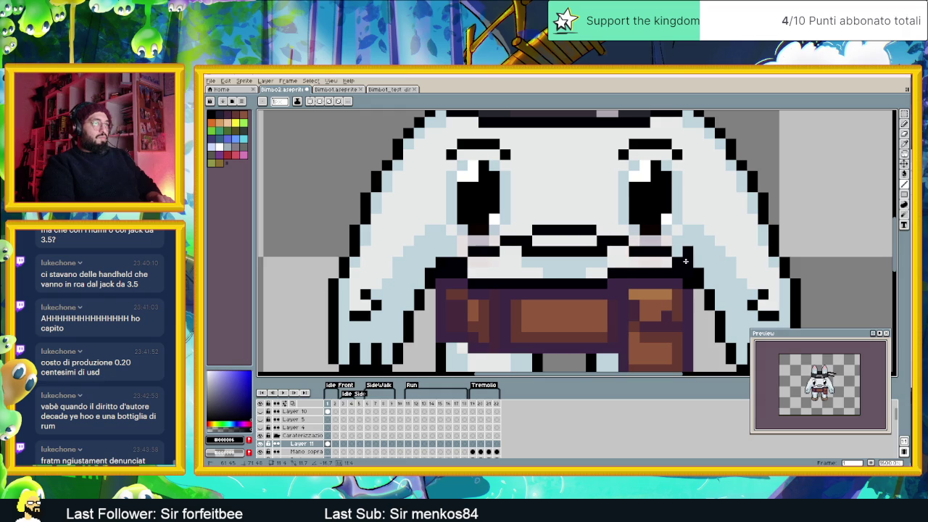
# Step: Touch up the stray pixels at the mustache's right end
pyautogui.click(668, 261)
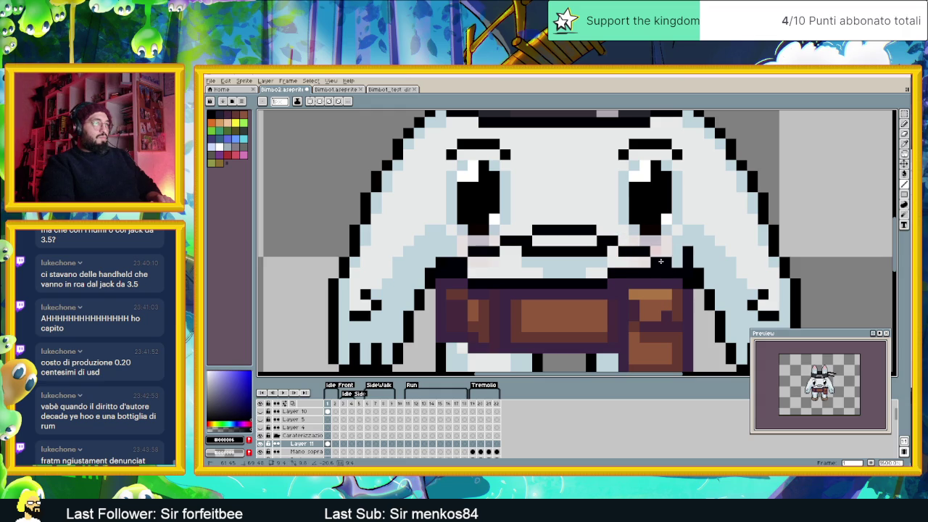
pyautogui.click(656, 261)
pyautogui.click(655, 261)
pyautogui.click(648, 253)
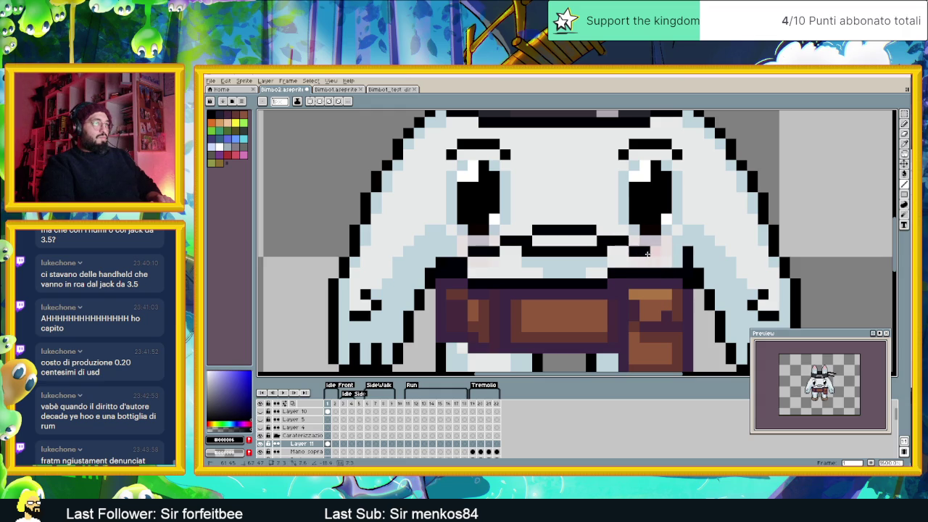
pyautogui.click(640, 254)
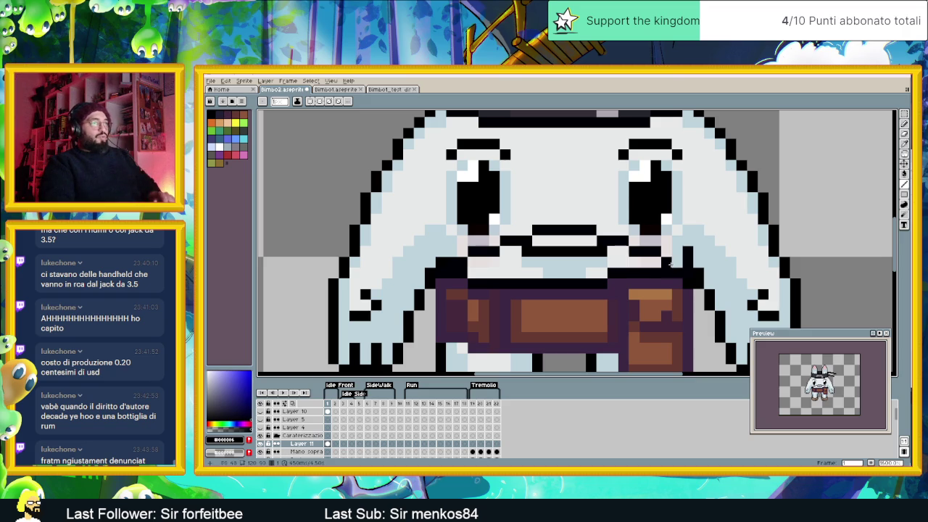
pyautogui.scroll(-4, 699, 264)
pyautogui.scroll(1, 700, 265)
pyautogui.scroll(-1, 619, 317)
# Step: Sample the bandana's dark grey and flood-fill the mustache with it
pyautogui.press('i')
pyautogui.click(597, 171)
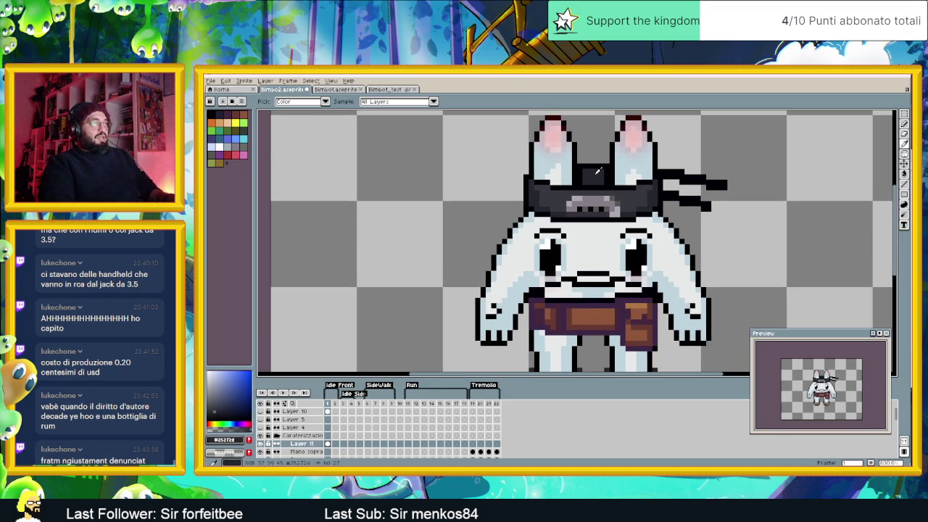
pyautogui.press('b')
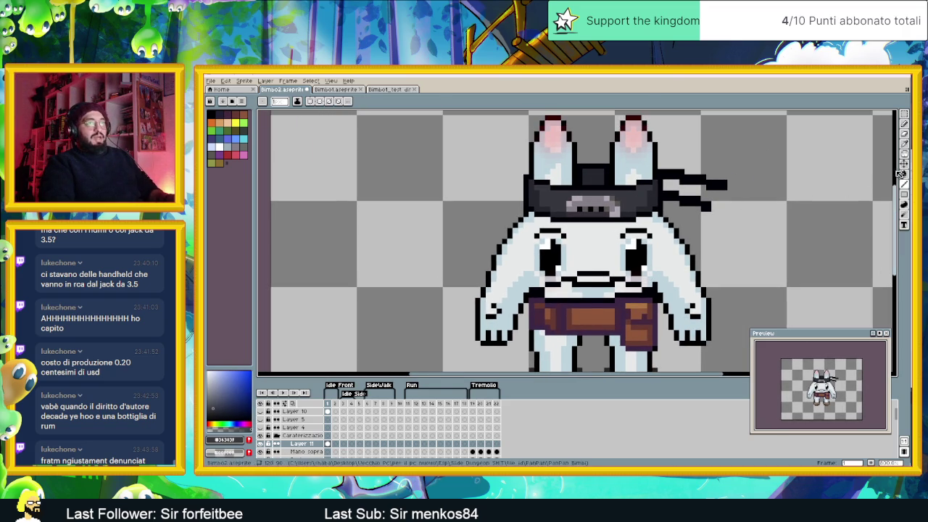
pyautogui.click(903, 174)
pyautogui.click(609, 290)
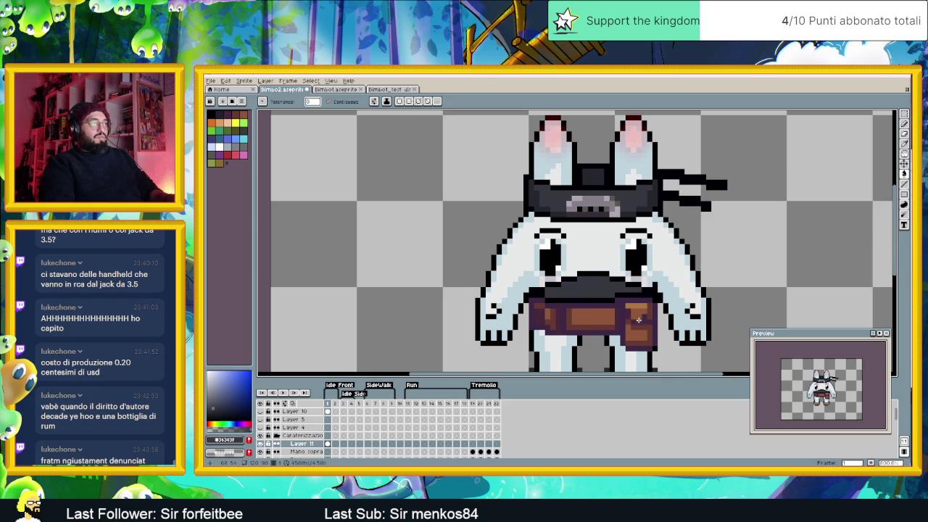
# Step: Zoom out and make the green-belt companion bunny visible again
pyautogui.scroll(-2, 638, 319)
pyautogui.scroll(-1, 594, 312)
pyautogui.scroll(-1, 572, 308)
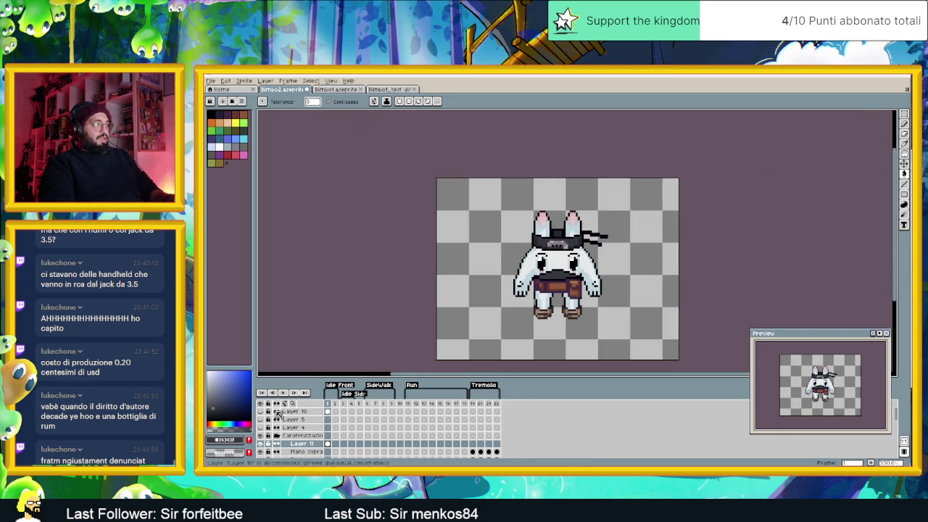
pyautogui.click(260, 411)
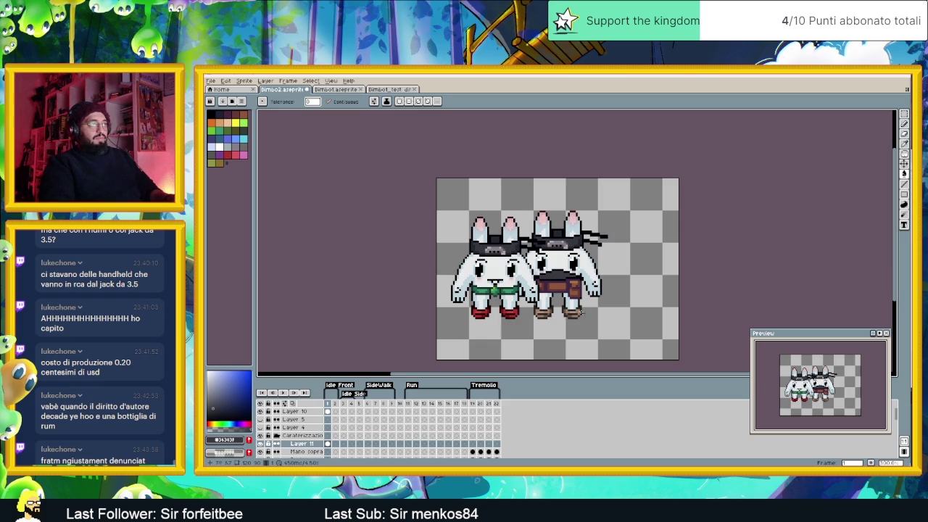
pyautogui.moveTo(561, 290); pyautogui.dragTo(605, 292)
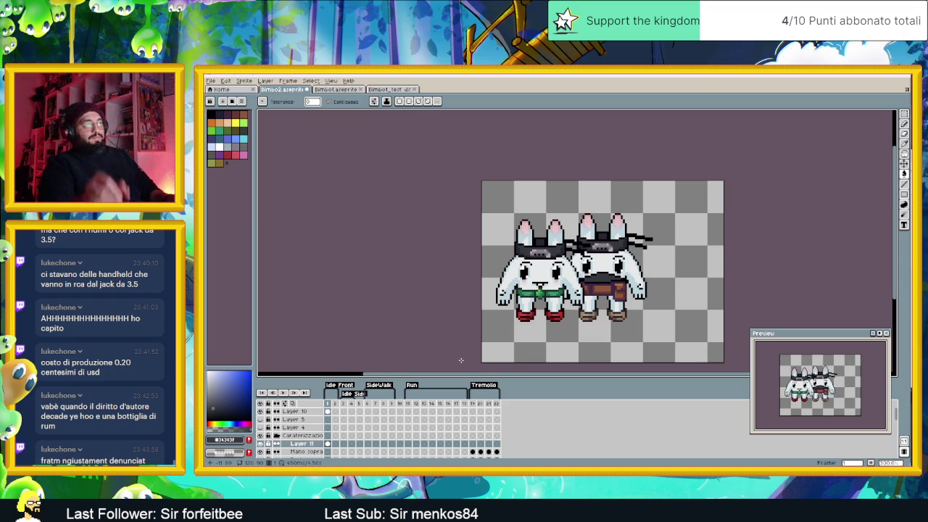
# Step: Try a dark fill near the mustache and undo the accidental large fill
pyautogui.scroll(1, 588, 278)
pyautogui.scroll(1, 587, 278)
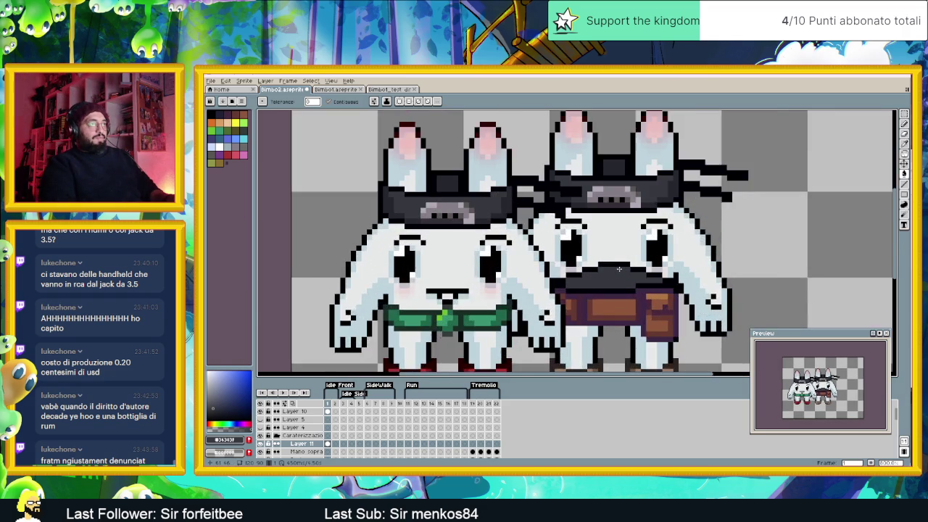
pyautogui.scroll(1, 587, 278)
pyautogui.keyDown('alt'); pyautogui.click(611, 258); pyautogui.keyUp('alt')
pyautogui.click(612, 256)
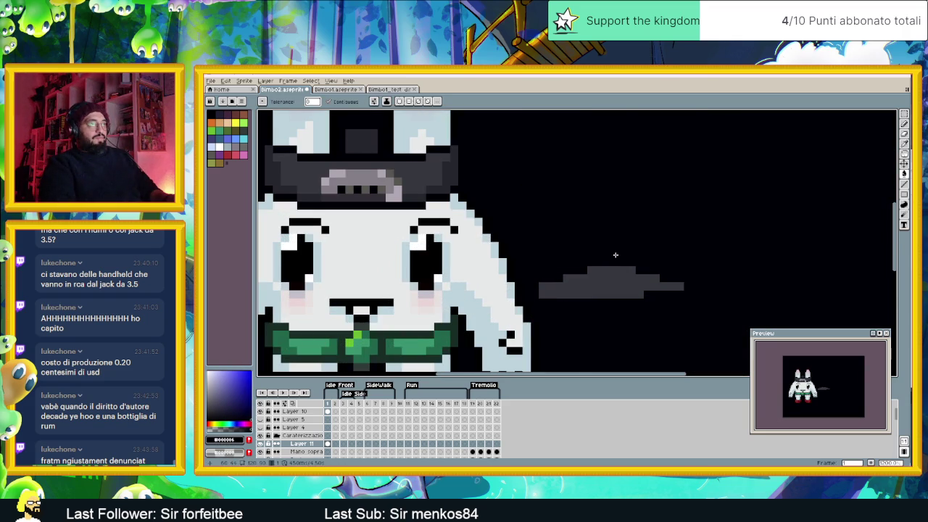
pyautogui.hotkey('ctrl', 'z')
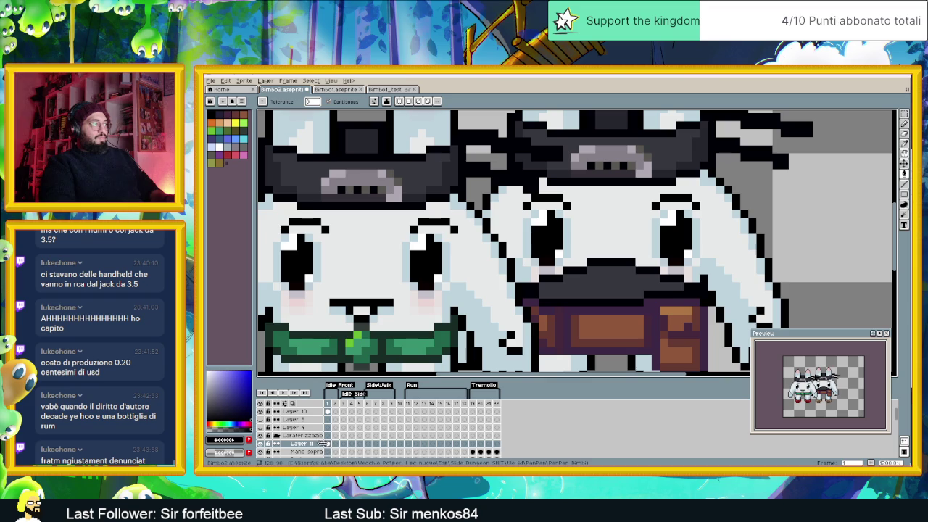
# Step: Take the mustache's dark grey as the Line colour and view both bunnies
pyautogui.click(904, 184)
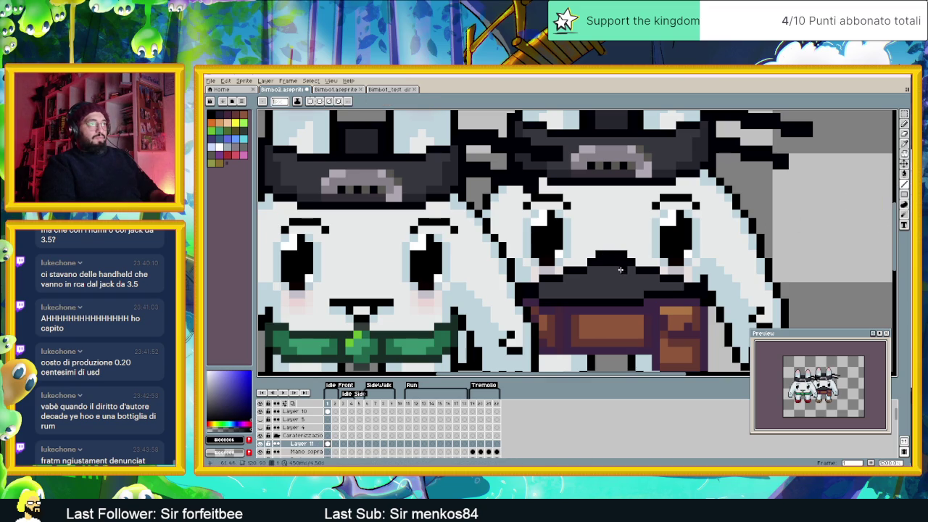
pyautogui.keyDown('alt'); pyautogui.click(619, 267); pyautogui.keyUp('alt')
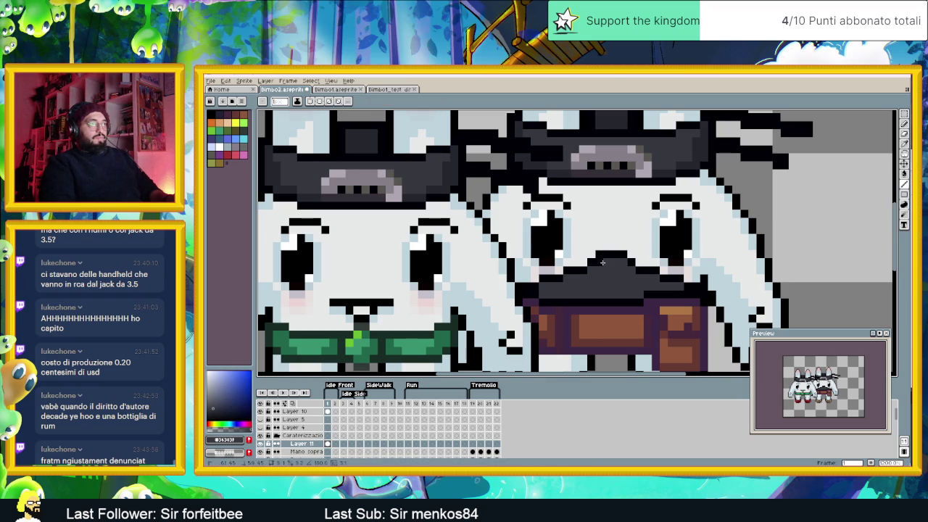
pyautogui.moveTo(647, 274); pyautogui.dragTo(704, 268)
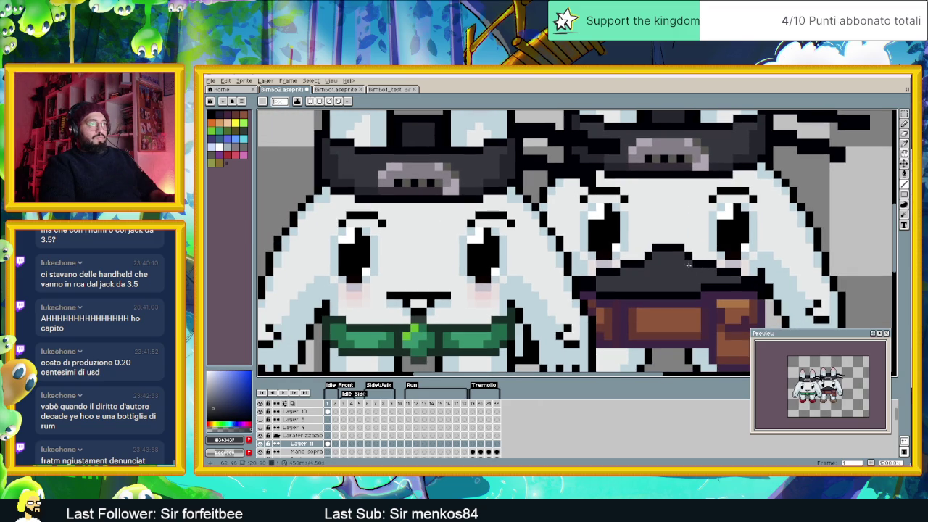
pyautogui.scroll(-3, 685, 274)
pyautogui.scroll(1, 683, 275)
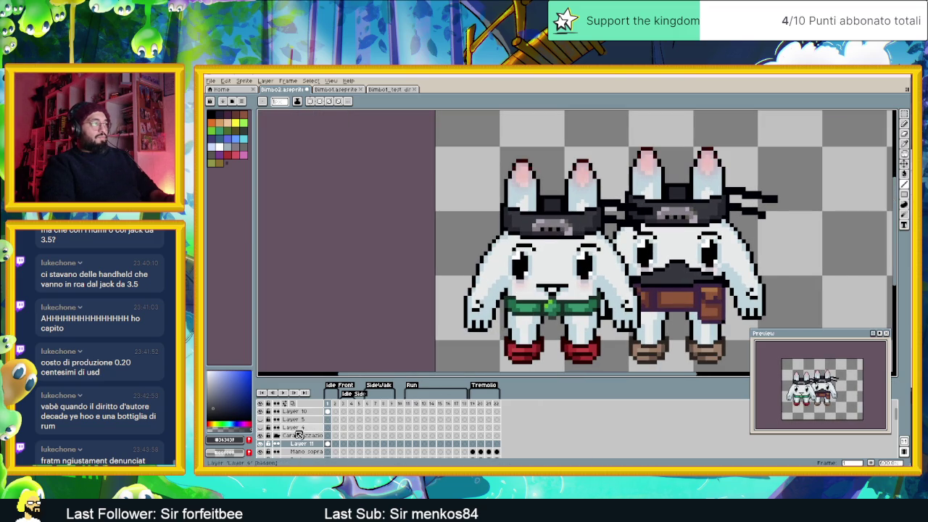
# Step: Hide the companion bunny on Layer 10 and zoom in on the mustache
pyautogui.click(260, 411)
pyautogui.scroll(1, 581, 272)
pyautogui.scroll(1, 582, 273)
pyautogui.scroll(2, 581, 273)
pyautogui.scroll(1, 582, 272)
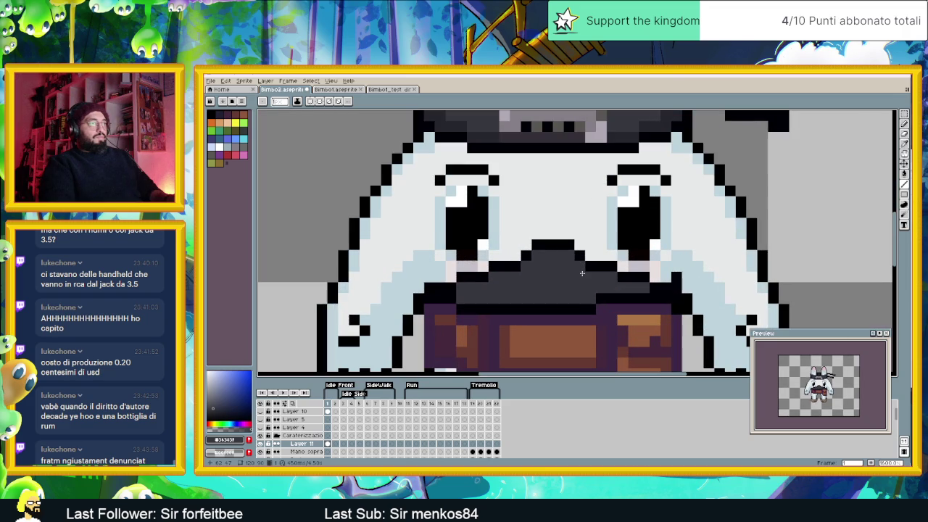
pyautogui.scroll(-1, 537, 245)
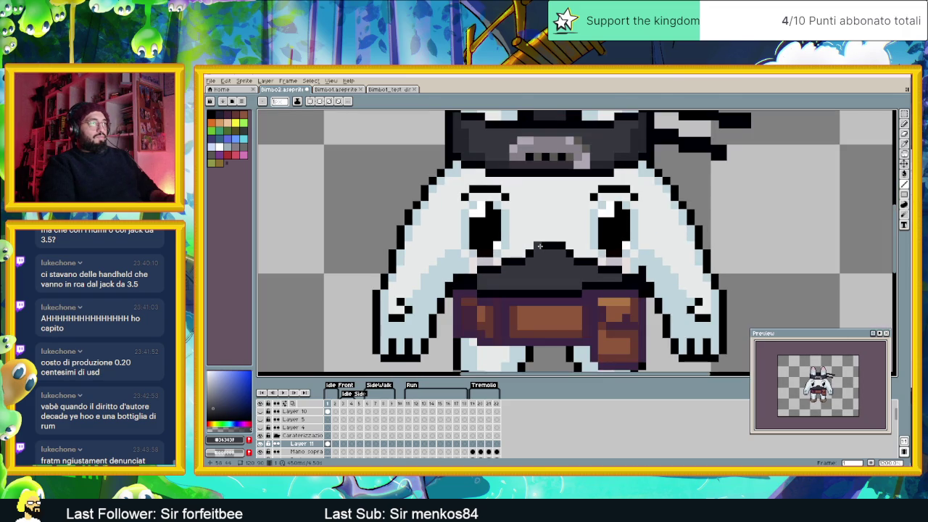
# Step: Repaint the mustache's bottom black row with the sampled dark grey
pyautogui.press('i')
pyautogui.click(520, 158)
pyautogui.press('b')
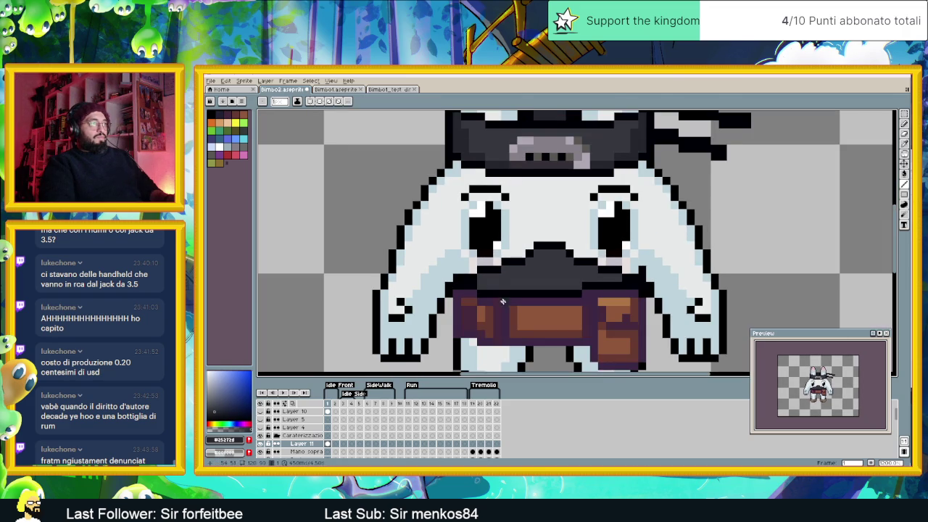
pyautogui.moveTo(481, 289); pyautogui.dragTo(562, 289)
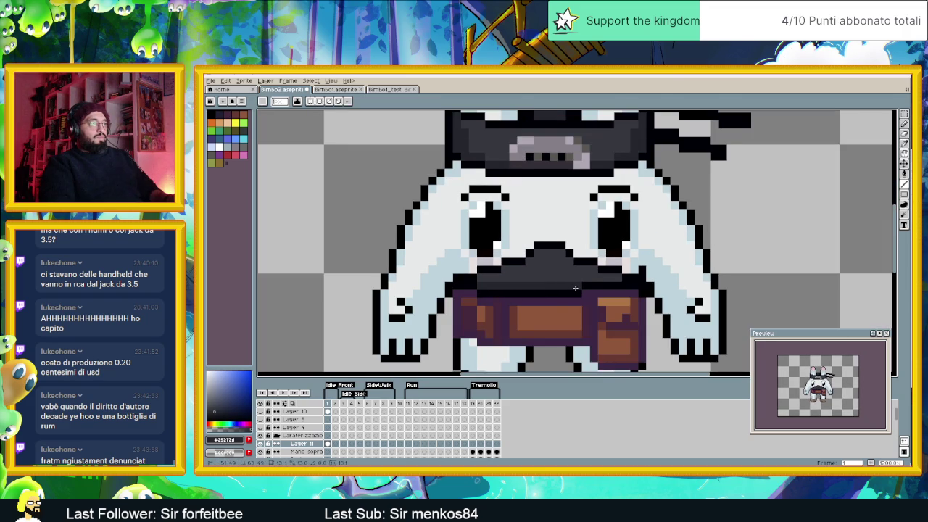
pyautogui.scroll(1, 609, 279)
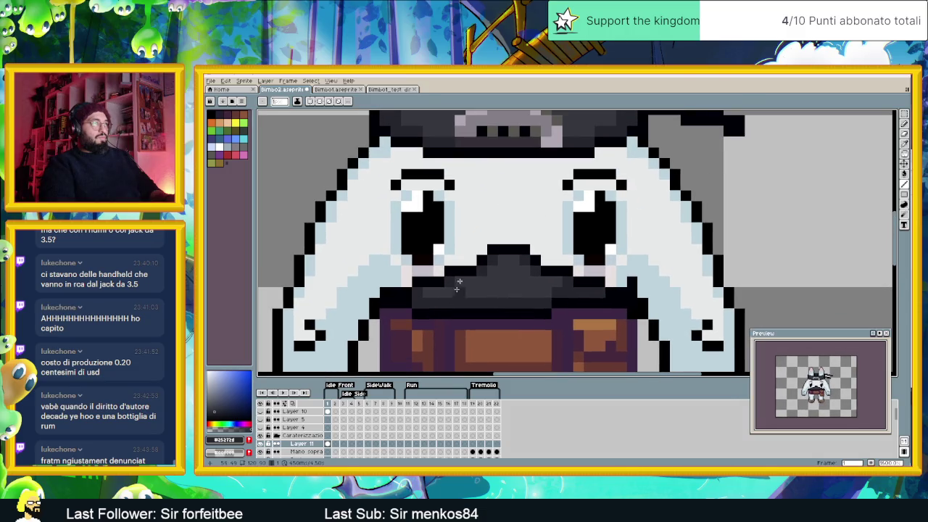
pyautogui.press('i')
pyautogui.press('b')
pyautogui.scroll(-1, 417, 301)
pyautogui.scroll(-1, 527, 200)
pyautogui.scroll(-1, 539, 240)
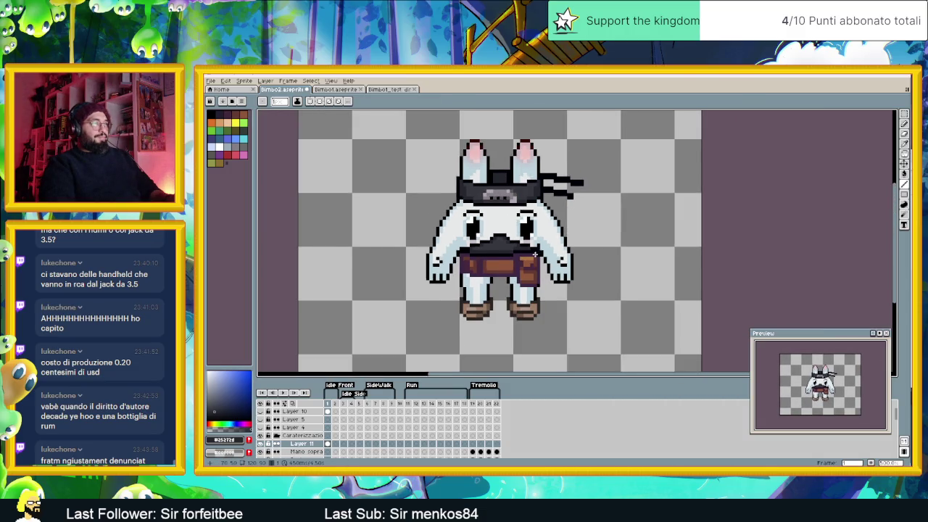
pyautogui.scroll(-1, 538, 239)
pyautogui.scroll(-1, 535, 261)
pyautogui.scroll(-1, 533, 279)
pyautogui.scroll(-1, 531, 280)
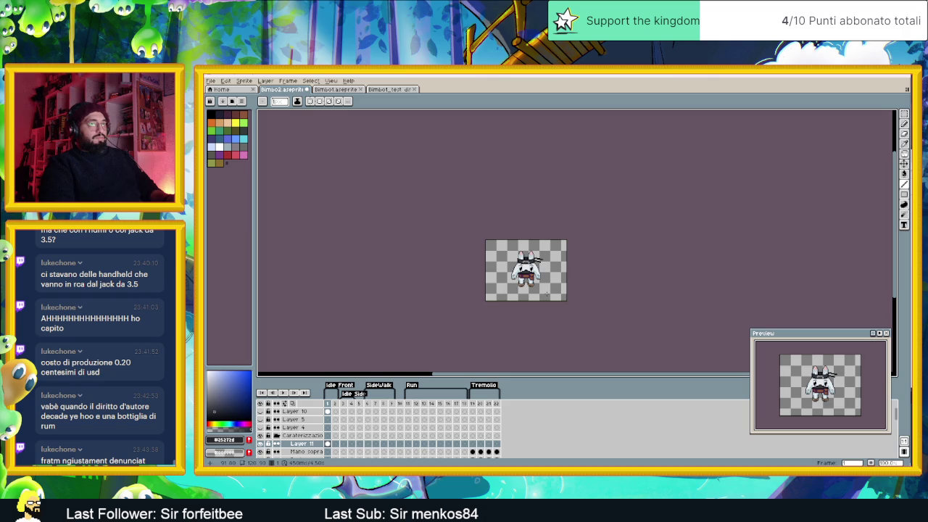
pyautogui.scroll(4, 528, 269)
pyautogui.scroll(1, 563, 273)
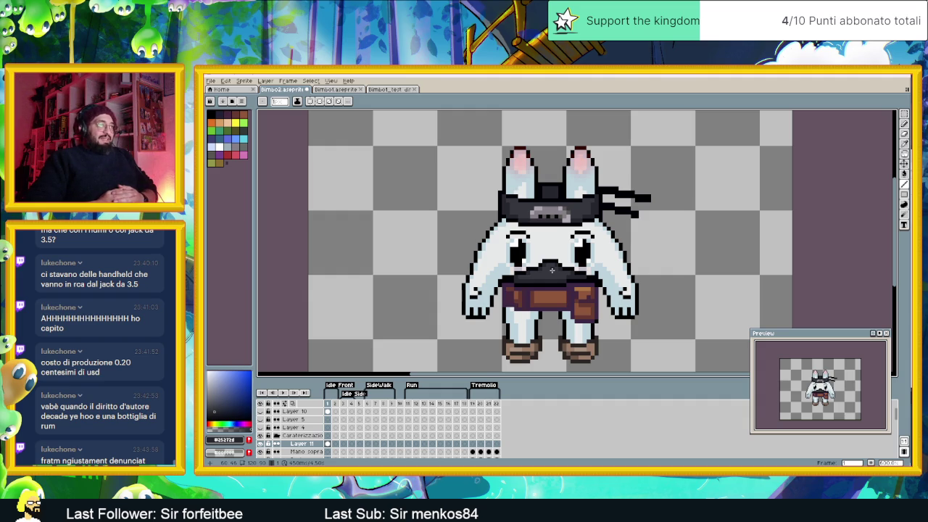
# Step: Show the companion bunny on Layer 10 again beside the brown-belt bunny
pyautogui.click(261, 412)
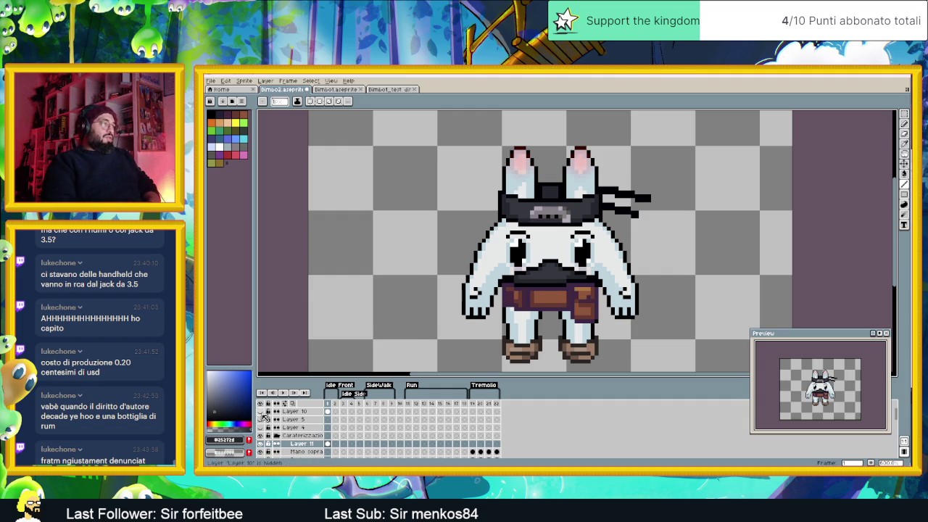
pyautogui.click(261, 411)
pyautogui.scroll(-1, 576, 292)
pyautogui.scroll(-1, 576, 293)
pyautogui.scroll(-1, 576, 292)
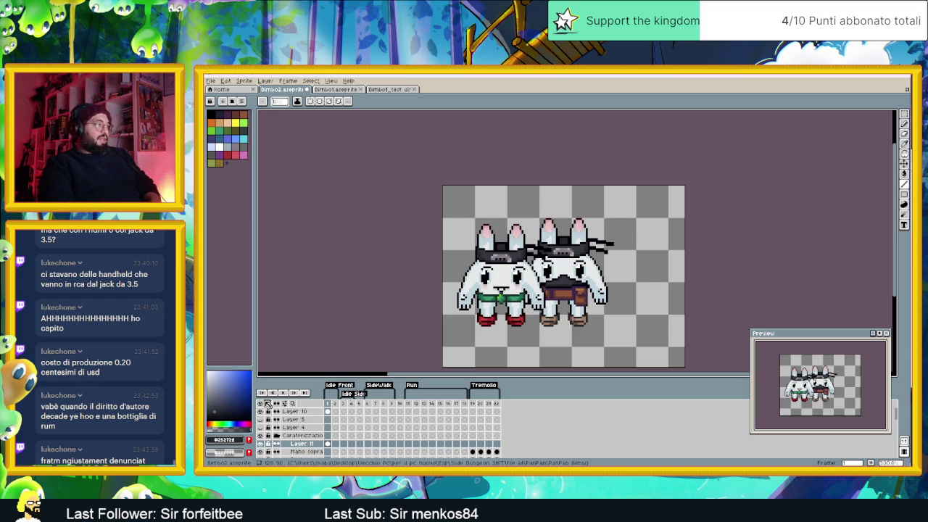
pyautogui.scroll(1, 576, 265)
pyautogui.scroll(1, 576, 264)
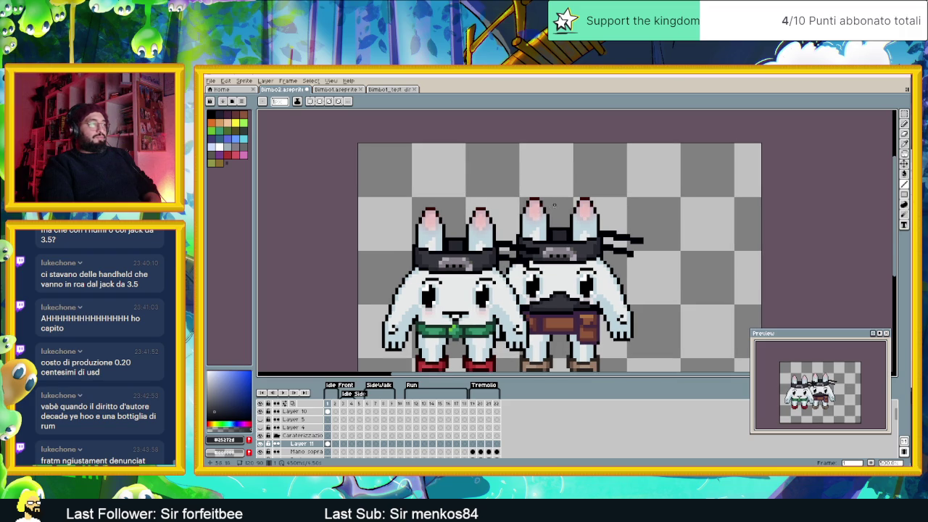
# Step: Add a new Layer 12 above Mano sopra and make it the active layer
pyautogui.click(299, 451)
pyautogui.rightClick(298, 451)
pyautogui.click(377, 416)
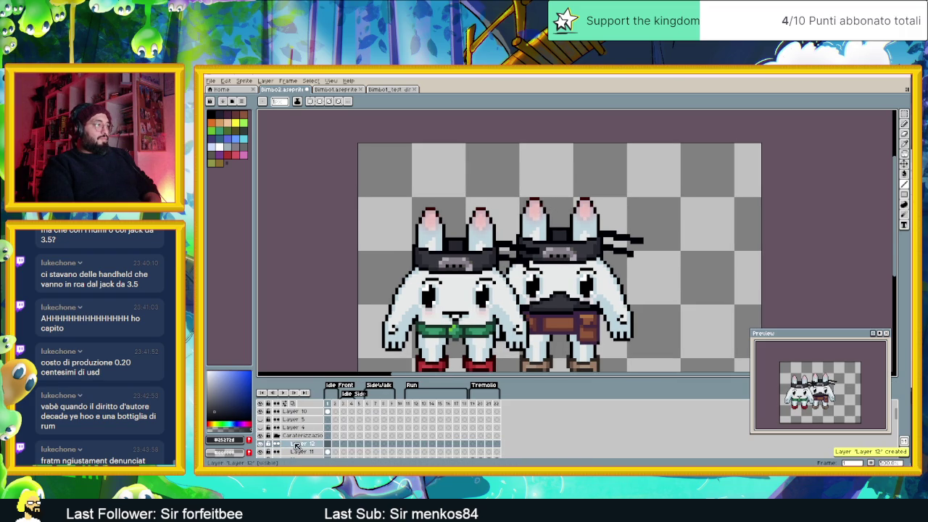
pyautogui.click(298, 443)
pyautogui.scroll(2, 569, 193)
pyautogui.scroll(1, 569, 194)
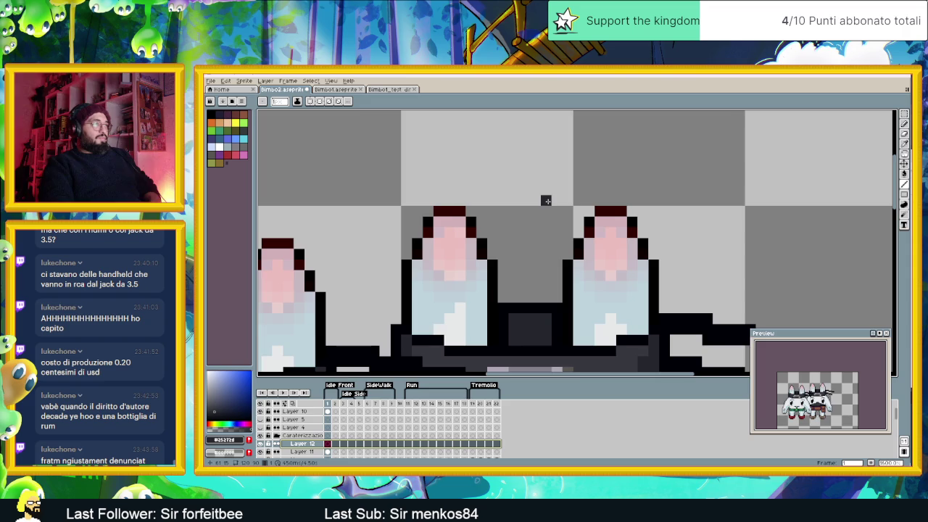
pyautogui.scroll(1, 544, 200)
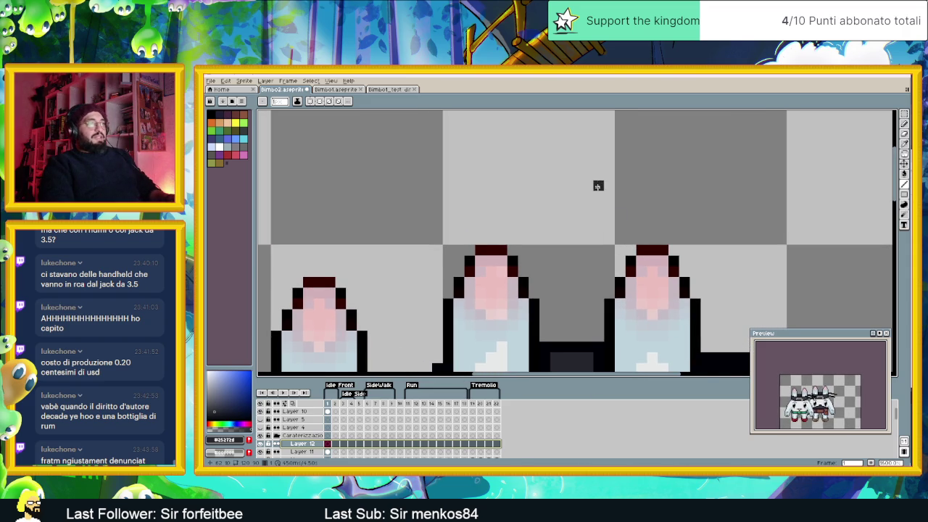
pyautogui.moveTo(596, 184); pyautogui.dragTo(650, 206)
# Step: Pencil a black four-pointed star outline above the bunny's left ear tip
pyautogui.keyDown('alt'); pyautogui.click(512, 174); pyautogui.keyUp('alt')
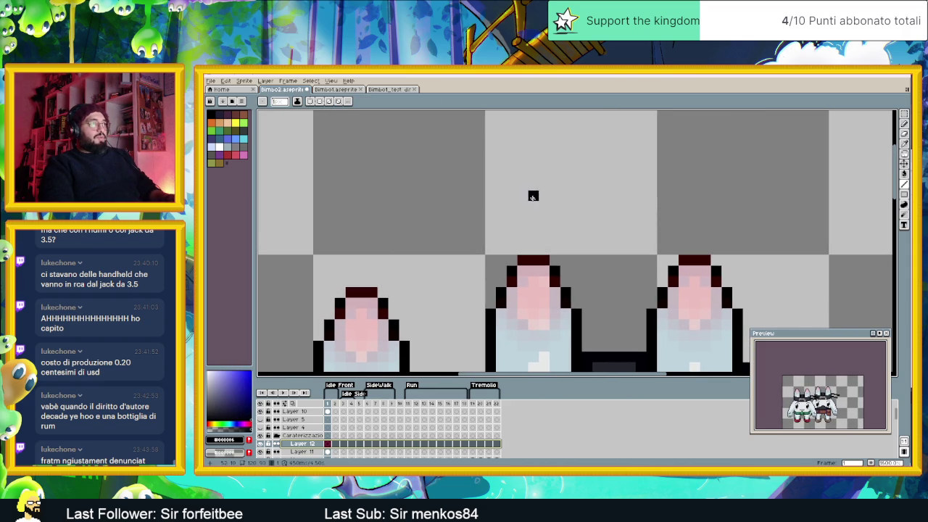
pyautogui.click(533, 153)
pyautogui.moveTo(523, 164)
pyautogui.mouseDown()
pyautogui.moveTo(519, 173)
pyautogui.moveTo(543, 173)
pyautogui.moveTo(494, 188)
pyautogui.moveTo(543, 228)
pyautogui.mouseUp()
pyautogui.click(532, 207)
pyautogui.click(544, 228)
pyautogui.click(555, 184)
pyautogui.click(565, 184)
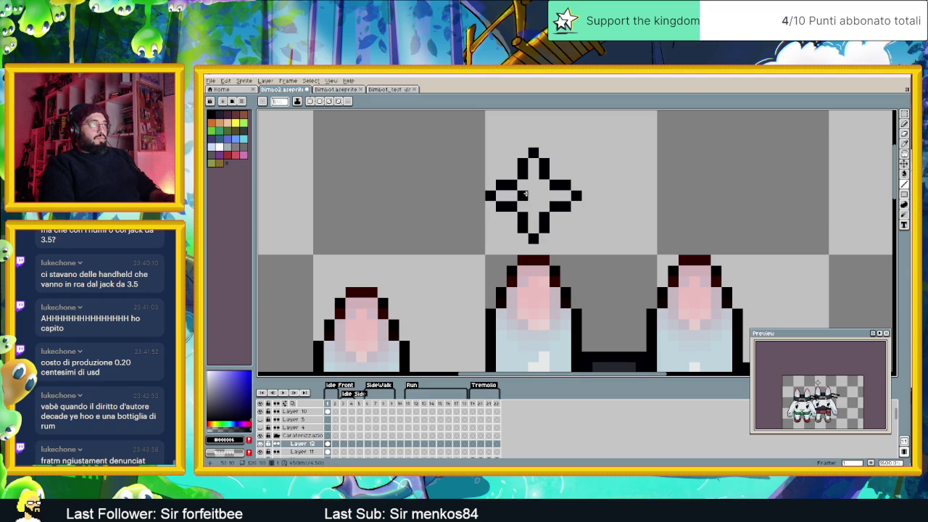
pyautogui.scroll(-1, 574, 207)
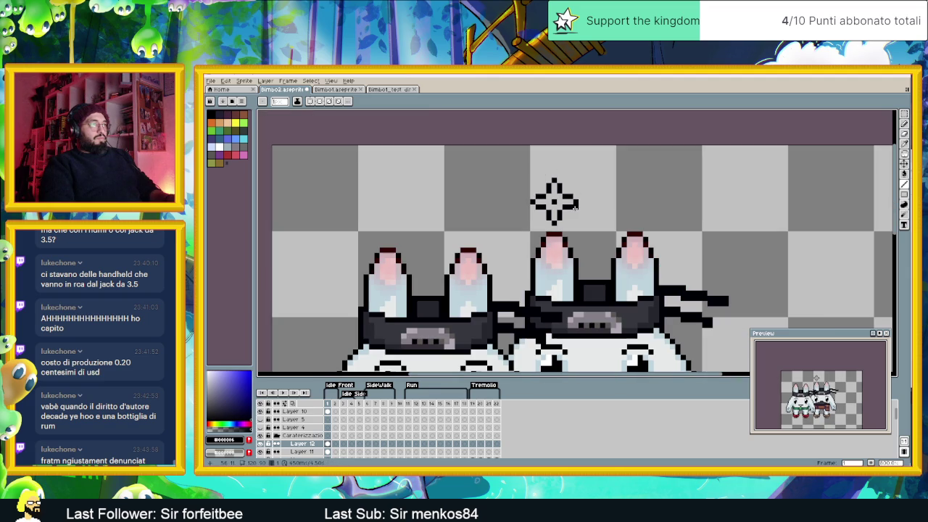
# Step: Fill the star's hollow centre with dark grey
pyautogui.keyDown('alt'); pyautogui.click(564, 309); pyautogui.keyUp('alt')
pyautogui.click(905, 174)
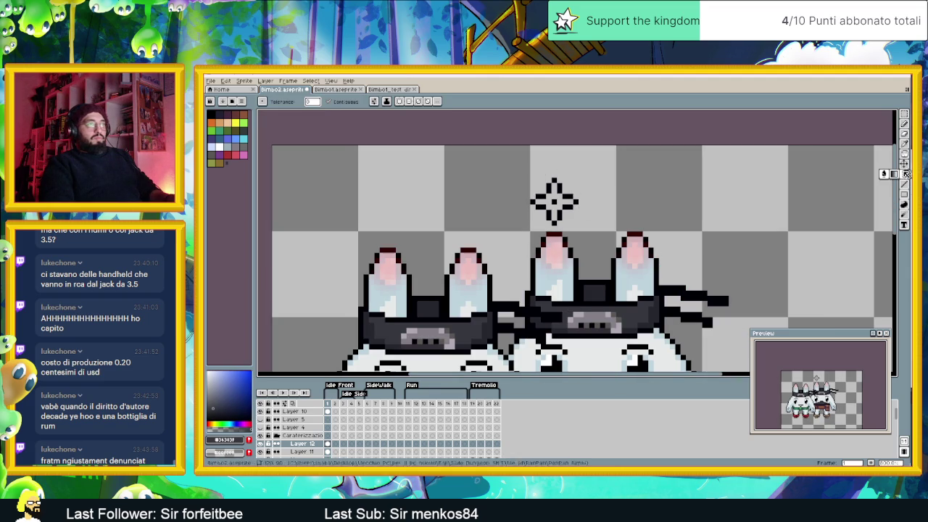
pyautogui.click(564, 201)
pyautogui.scroll(-1, 608, 212)
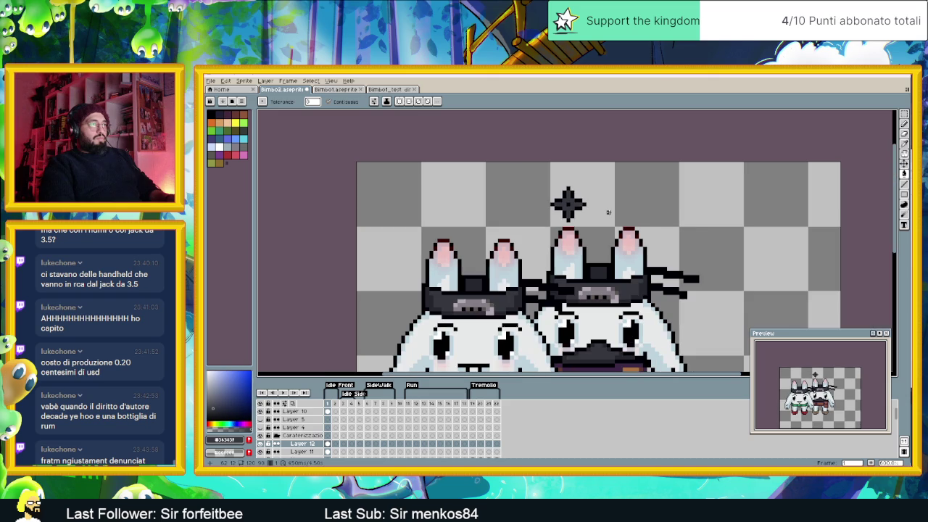
# Step: Darken a light pixel on one of the star's arms with the Pencil
pyautogui.click(904, 114)
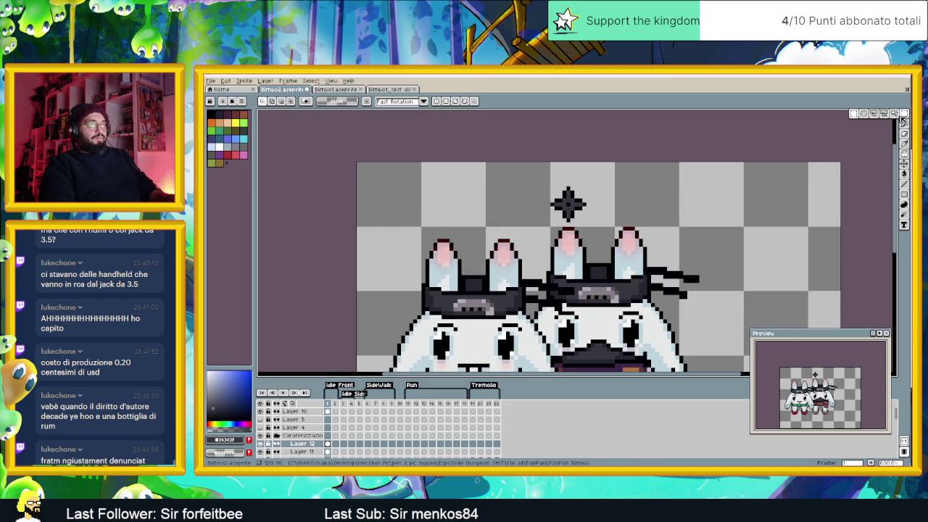
pyautogui.scroll(1, 713, 224)
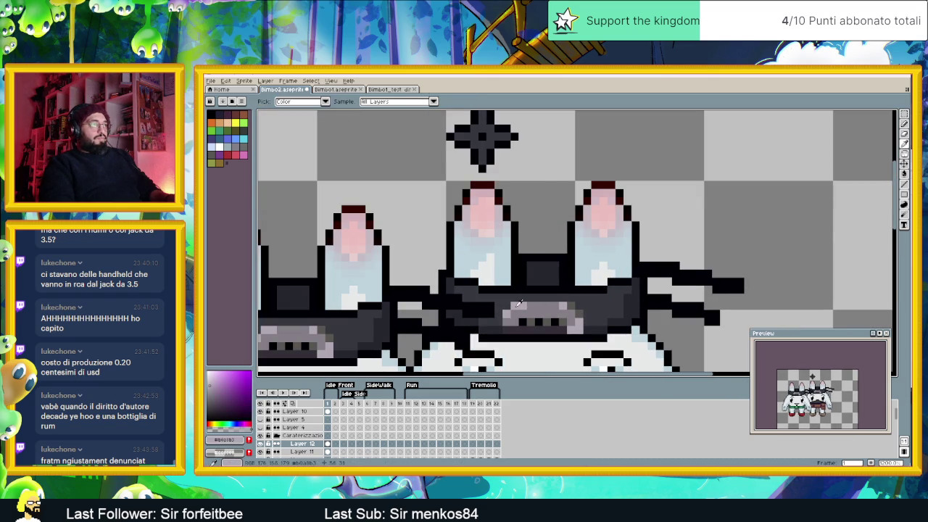
pyautogui.scroll(1, 590, 261)
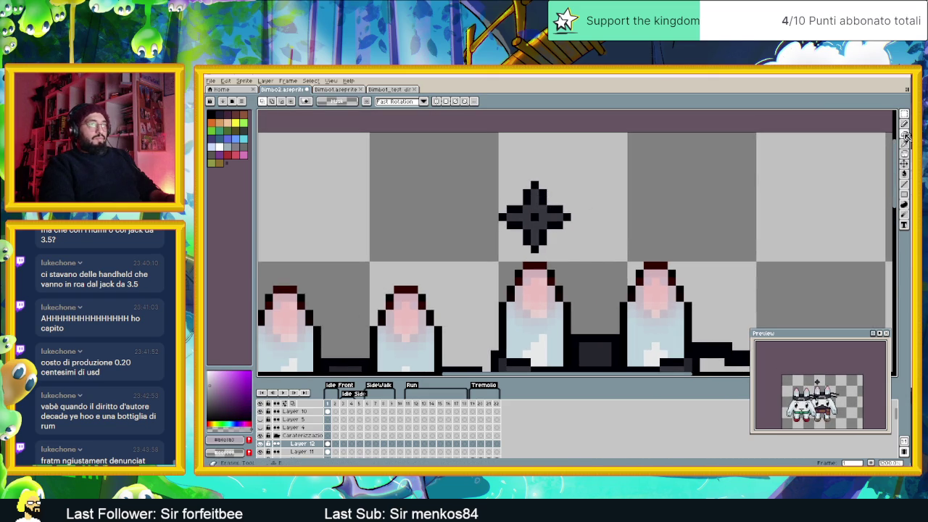
pyautogui.click(904, 123)
pyautogui.scroll(1, 525, 207)
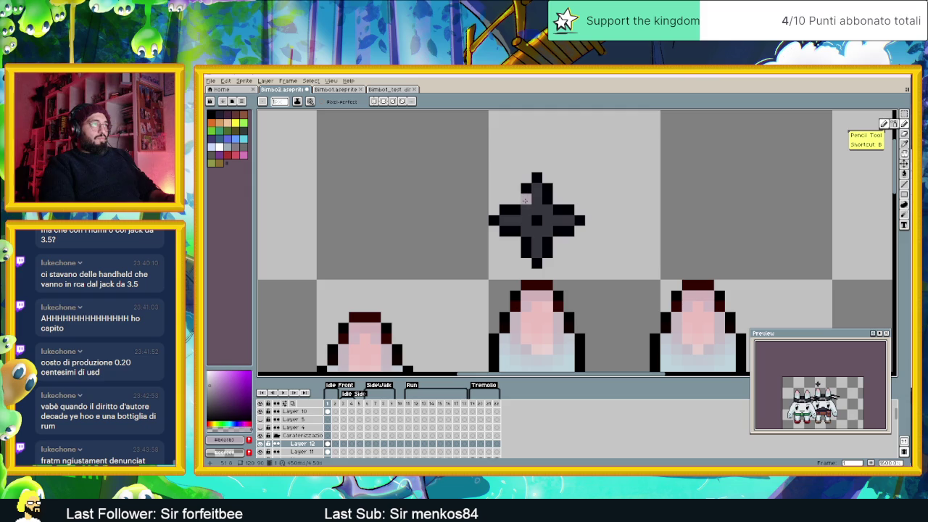
pyautogui.click(501, 213)
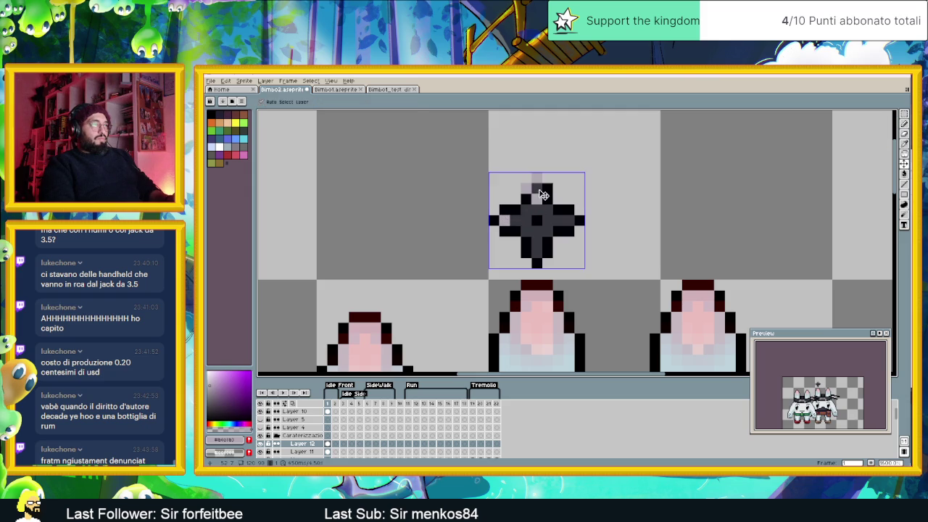
pyautogui.scroll(-5, 583, 265)
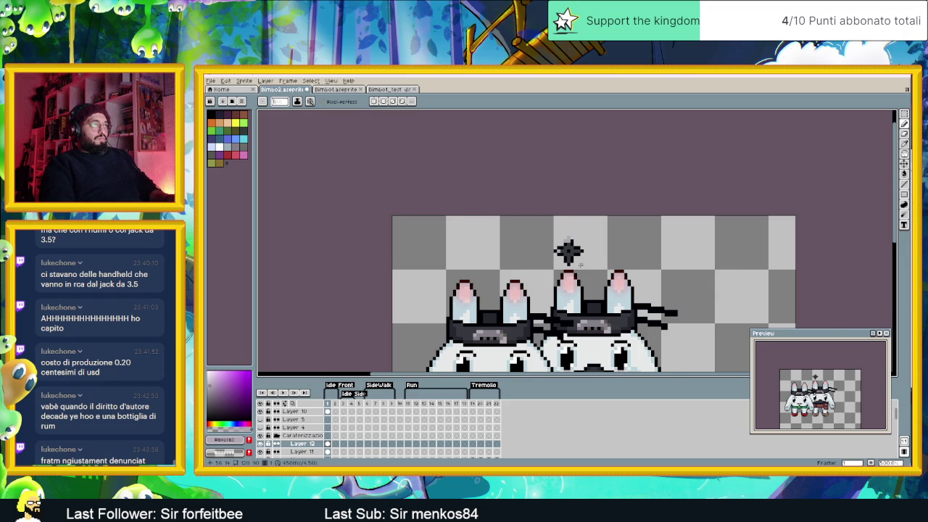
pyautogui.scroll(1, 580, 264)
pyautogui.moveTo(584, 323); pyautogui.dragTo(576, 295)
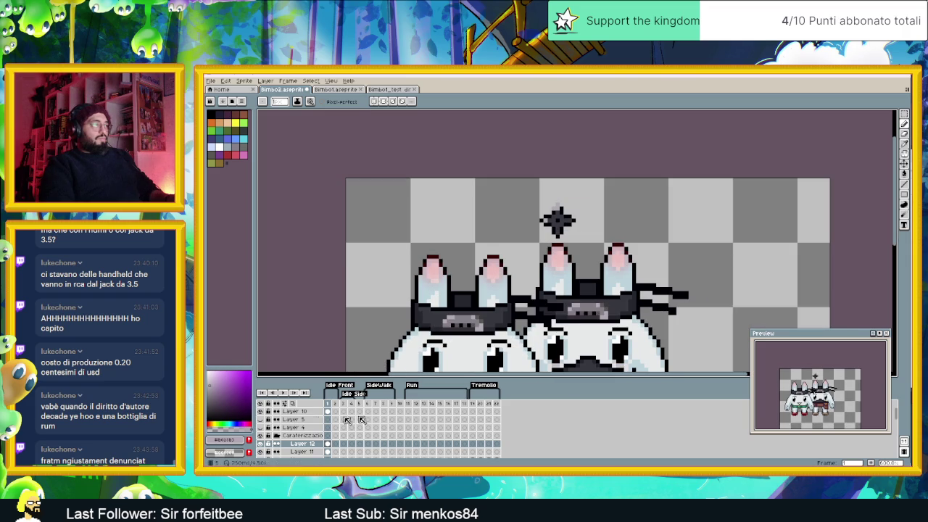
pyautogui.scroll(1, 555, 214)
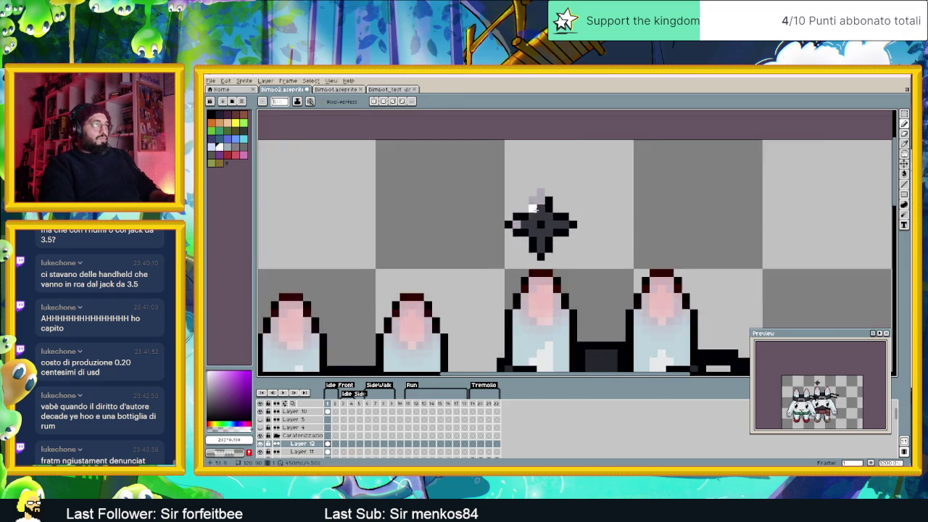
pyautogui.scroll(2, 547, 203)
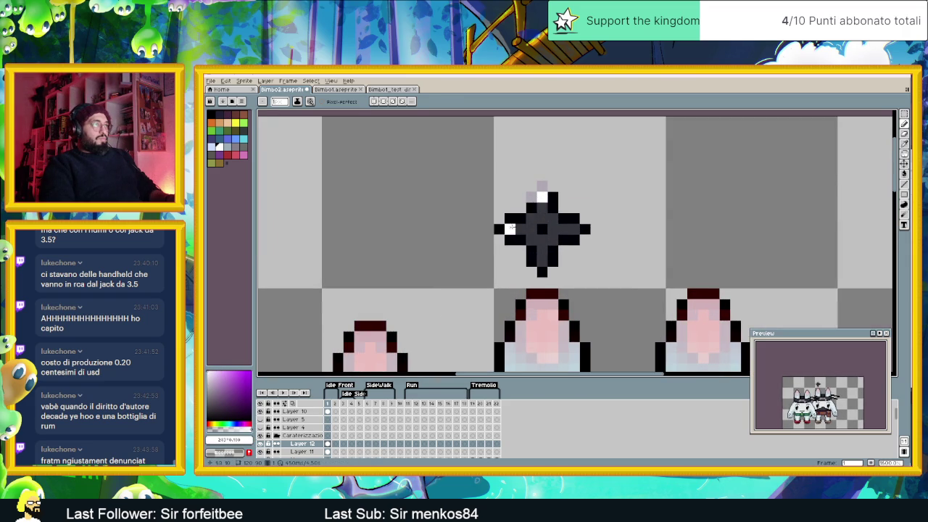
pyautogui.scroll(-2, 580, 232)
pyautogui.scroll(-2, 646, 234)
pyautogui.scroll(-1, 725, 214)
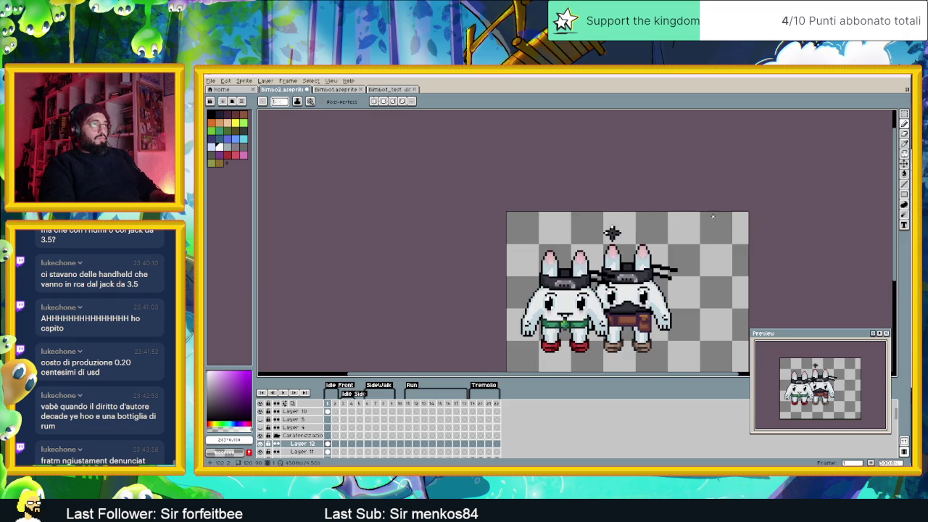
pyautogui.scroll(-1, 713, 216)
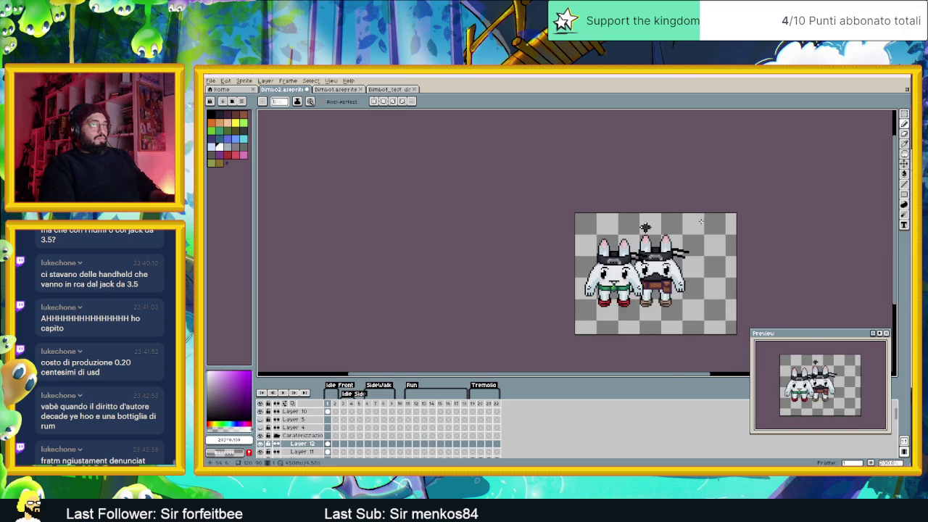
# Step: Select the star with the Rectangular Marquee and drop it onto an ear tip
pyautogui.scroll(1, 701, 220)
pyautogui.scroll(1, 700, 220)
pyautogui.press('m')
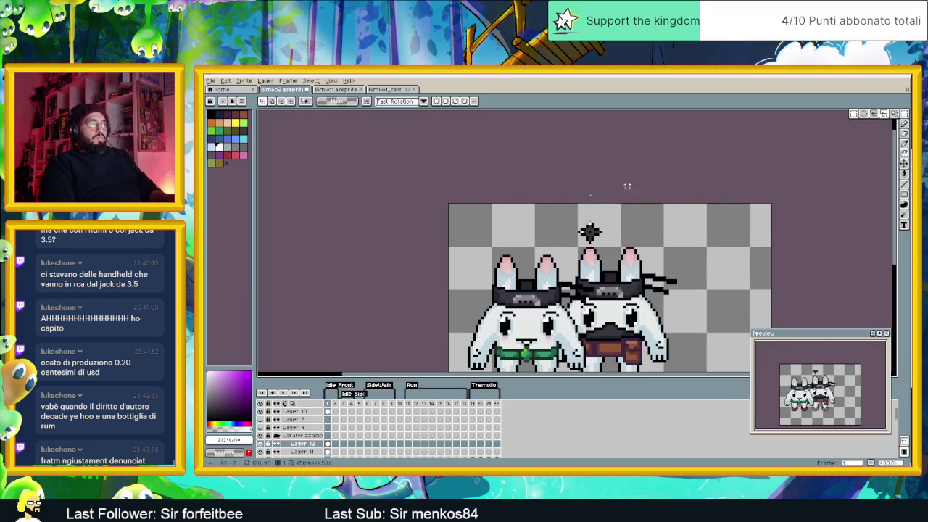
pyautogui.moveTo(568, 203)
pyautogui.mouseDown()
pyautogui.moveTo(611, 251)
pyautogui.moveTo(593, 255)
pyautogui.moveTo(631, 260)
pyautogui.mouseUp()
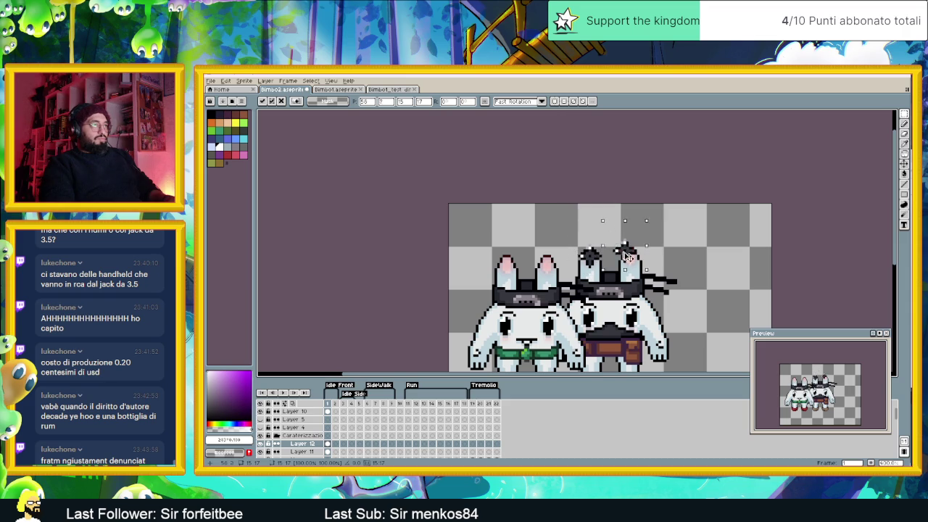
pyautogui.press('Return')
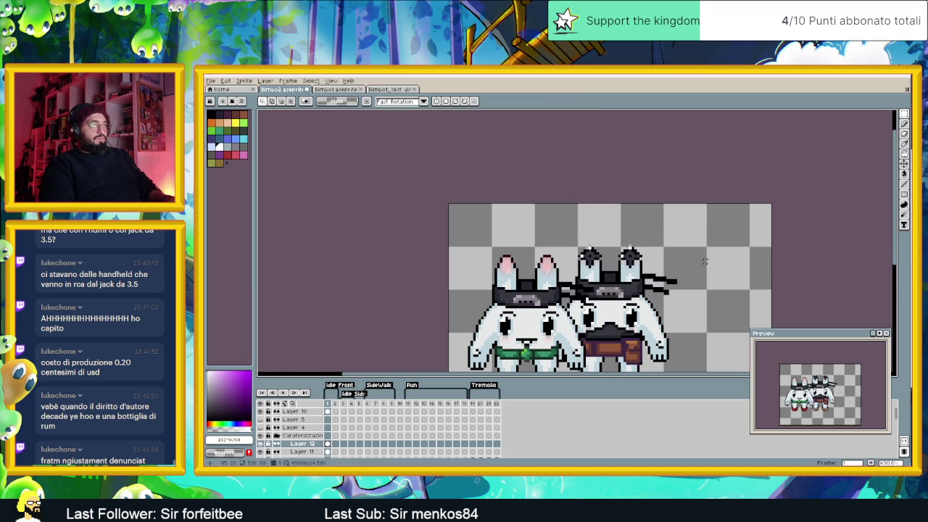
# Step: Move the selected dark piece lower onto the bunny and commit its placement
pyautogui.scroll(-3, 703, 254)
pyautogui.moveTo(708, 267); pyautogui.dragTo(632, 259)
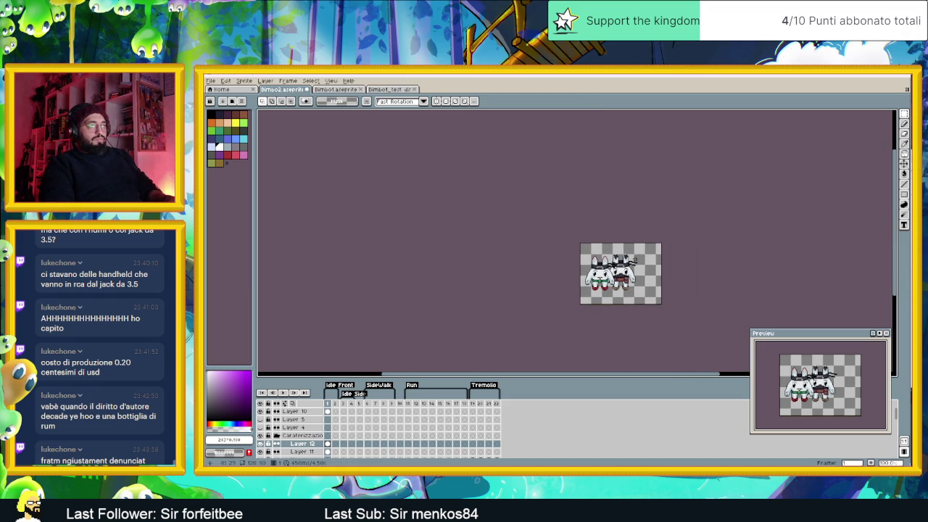
pyautogui.scroll(2, 628, 267)
pyautogui.scroll(1, 589, 243)
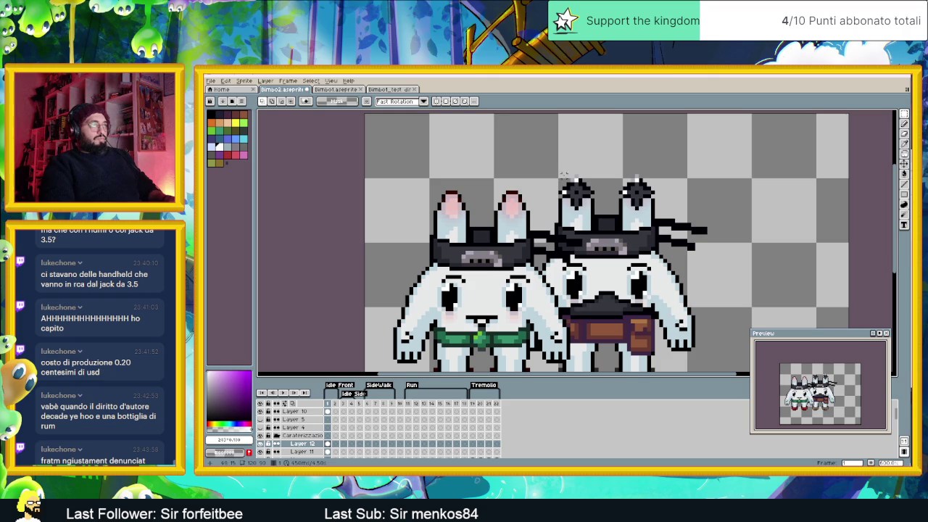
pyautogui.moveTo(549, 161); pyautogui.dragTo(609, 218)
pyautogui.moveTo(577, 190)
pyautogui.mouseDown()
pyautogui.moveTo(606, 333)
pyautogui.moveTo(651, 326)
pyautogui.mouseUp()
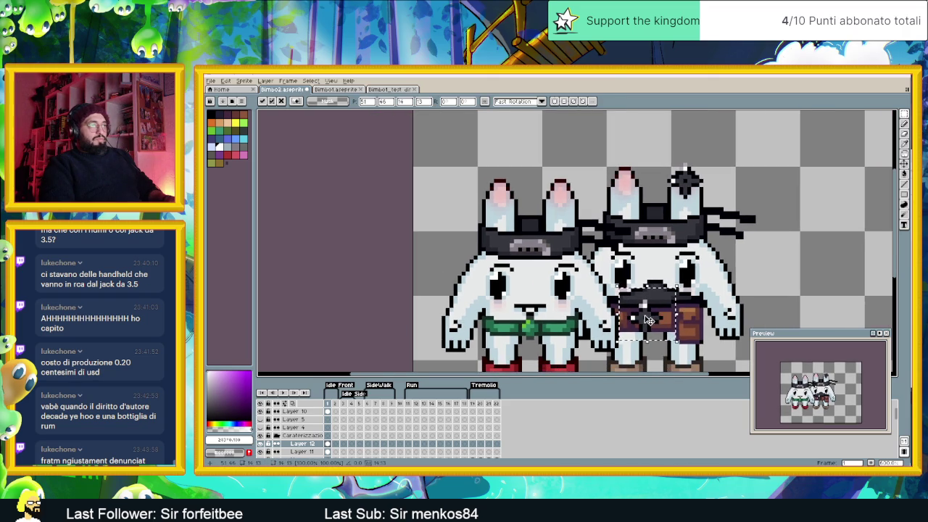
pyautogui.moveTo(732, 324)
pyautogui.mouseDown()
pyautogui.moveTo(716, 266)
pyautogui.moveTo(624, 181)
pyautogui.mouseUp()
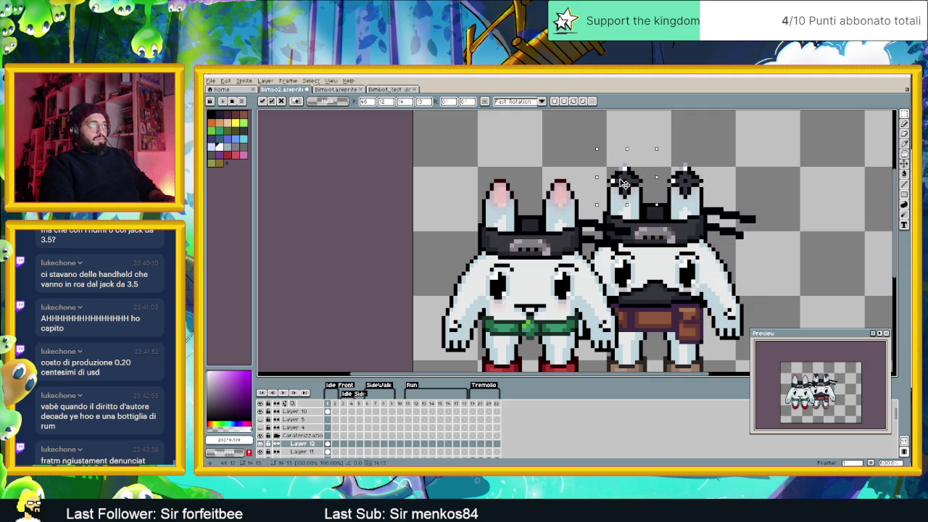
pyautogui.press('Return')
pyautogui.scroll(-3, 725, 214)
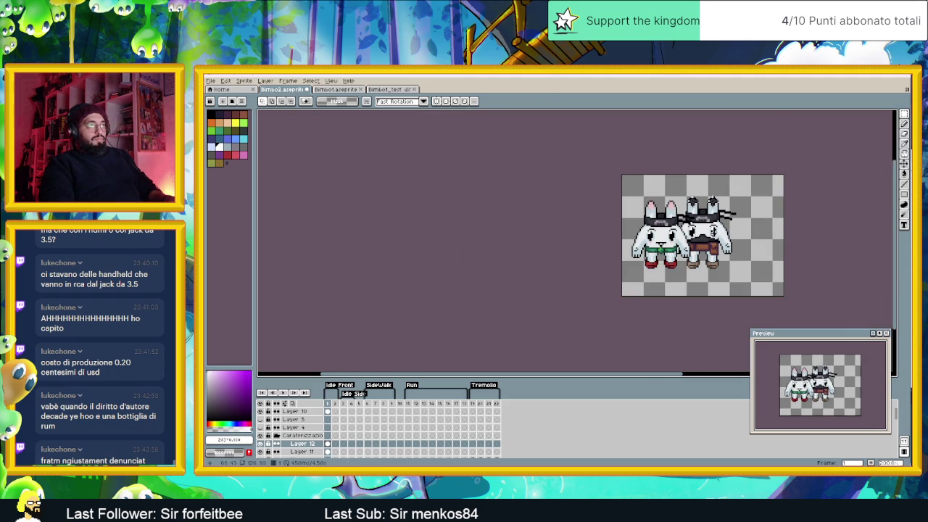
# Step: Shift the ornament layer up so both ornaments perch above the pink ear tips
pyautogui.scroll(2, 702, 201)
pyautogui.scroll(2, 702, 201)
pyautogui.scroll(2, 650, 190)
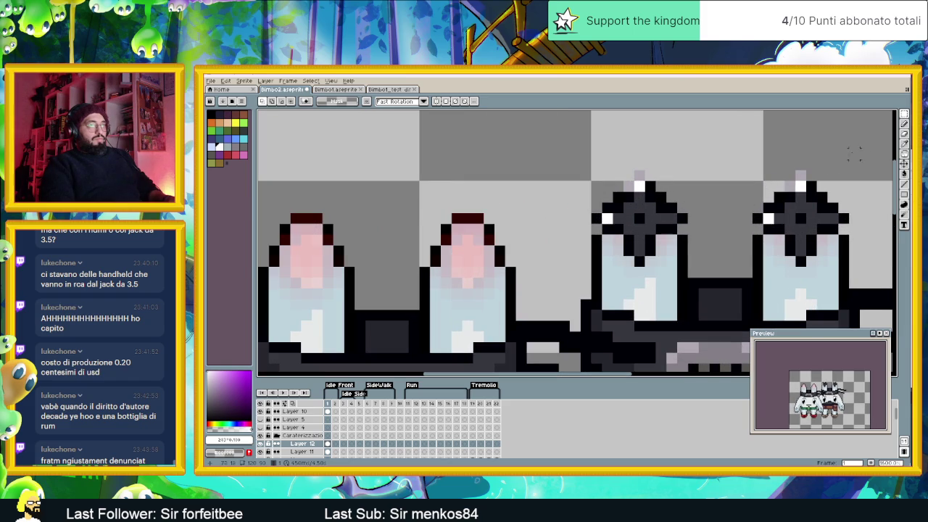
pyautogui.click(904, 164)
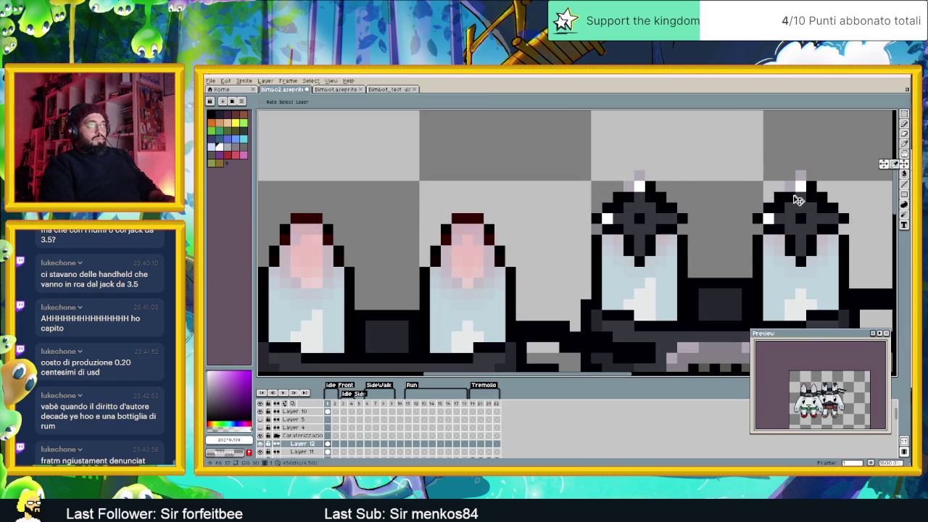
pyautogui.moveTo(803, 198); pyautogui.dragTo(794, 150)
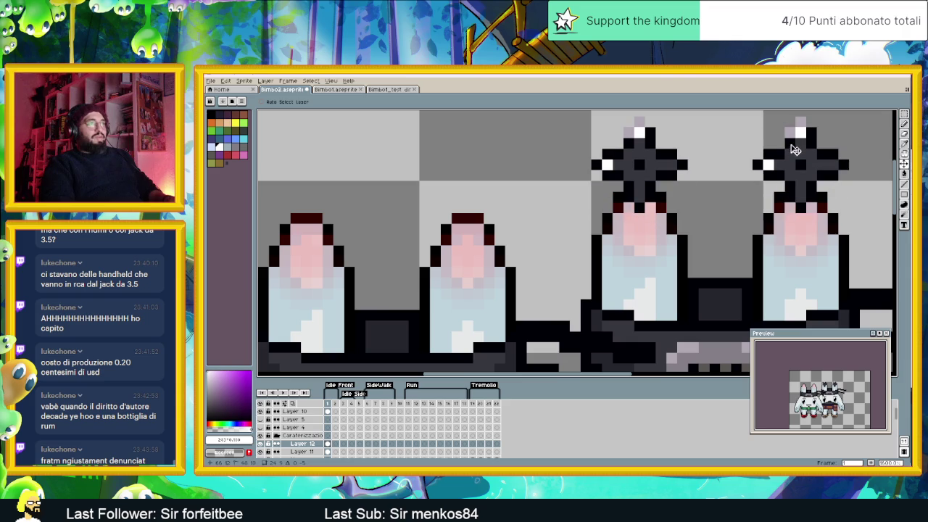
pyautogui.scroll(-2, 801, 208)
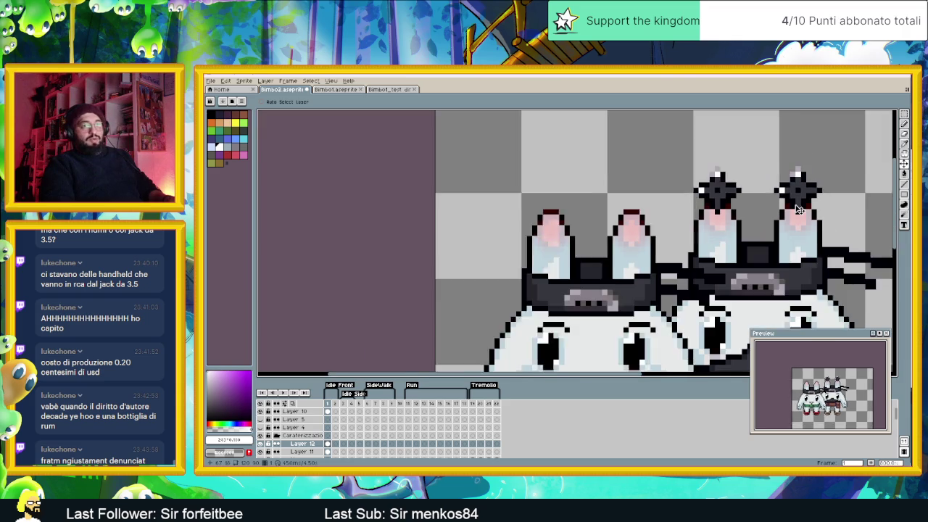
pyautogui.scroll(-1, 799, 208)
pyautogui.scroll(-1, 798, 209)
pyautogui.moveTo(812, 230); pyautogui.dragTo(648, 193)
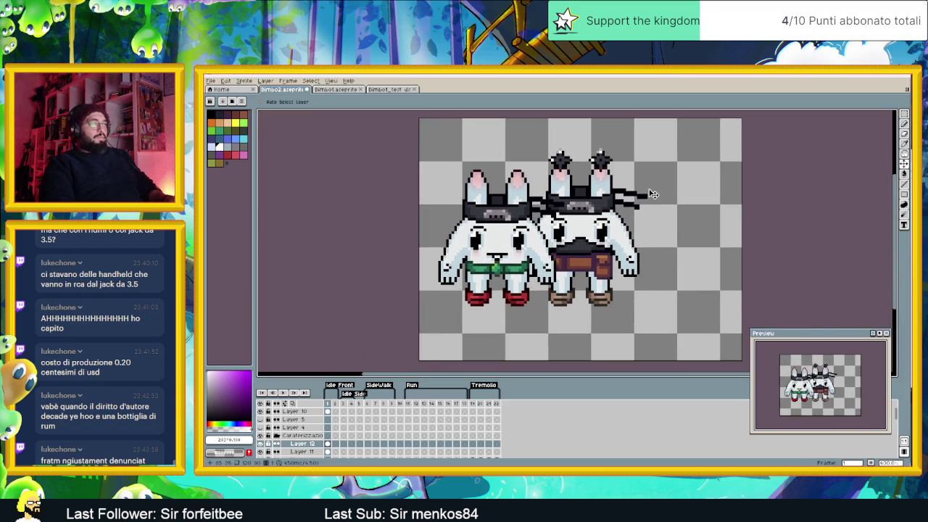